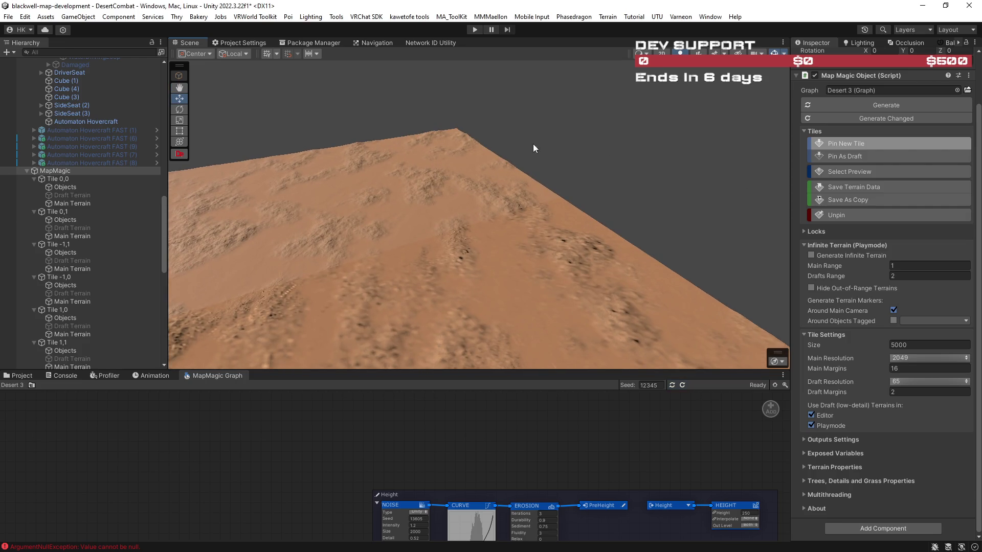
Step: Pin a new MapMagic tile beyond the terrain edge, then select the hovercraft in the Hierarchy
click(498, 137)
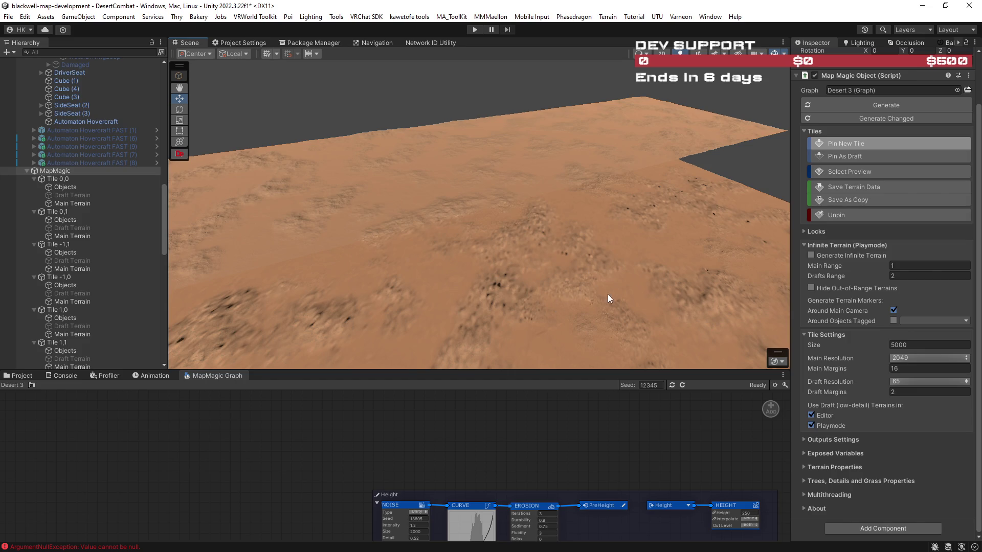
click(113, 148)
Step: Turn the Scene view toward the terrain edge and select the MapMagic object for its settings
mouse_move(521, 226)
mouse_down()
mouse_move(409, 289)
mouse_move(504, 324)
mouse_move(566, 330)
mouse_move(533, 341)
mouse_move(557, 264)
mouse_move(525, 168)
mouse_move(346, 174)
mouse_move(771, 189)
mouse_move(752, 213)
mouse_move(760, 226)
mouse_up()
scroll(505, 325, up, 2)
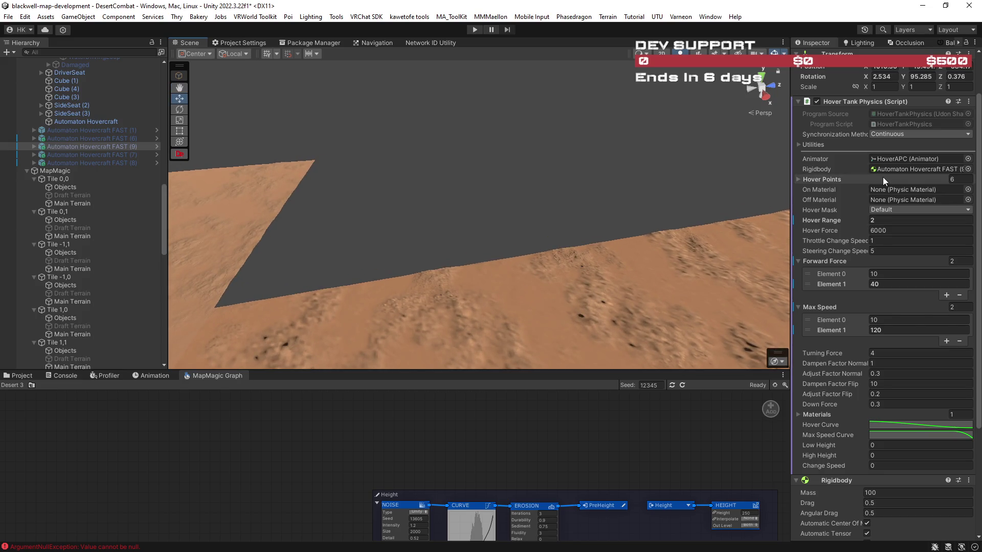
scroll(96, 143, up, 8)
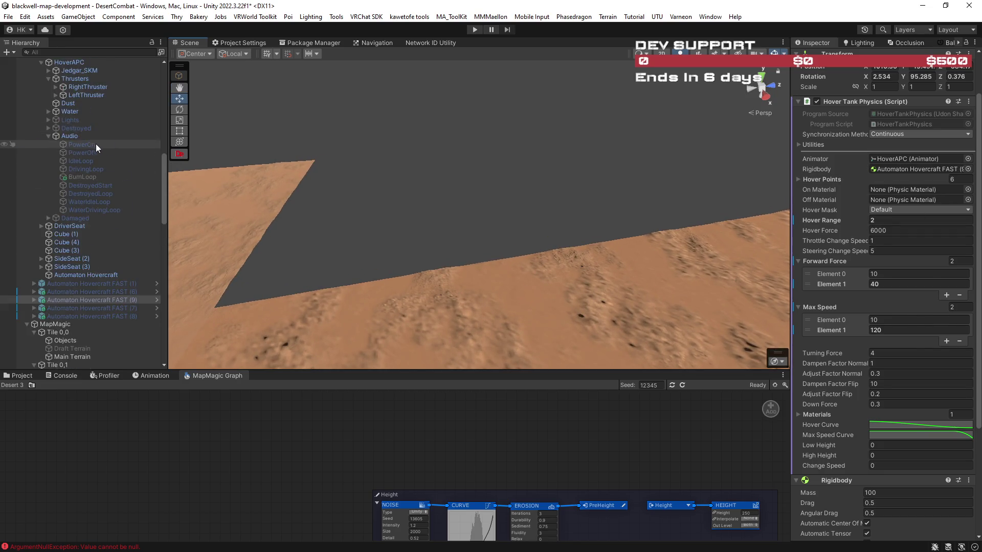
scroll(93, 144, down, 7)
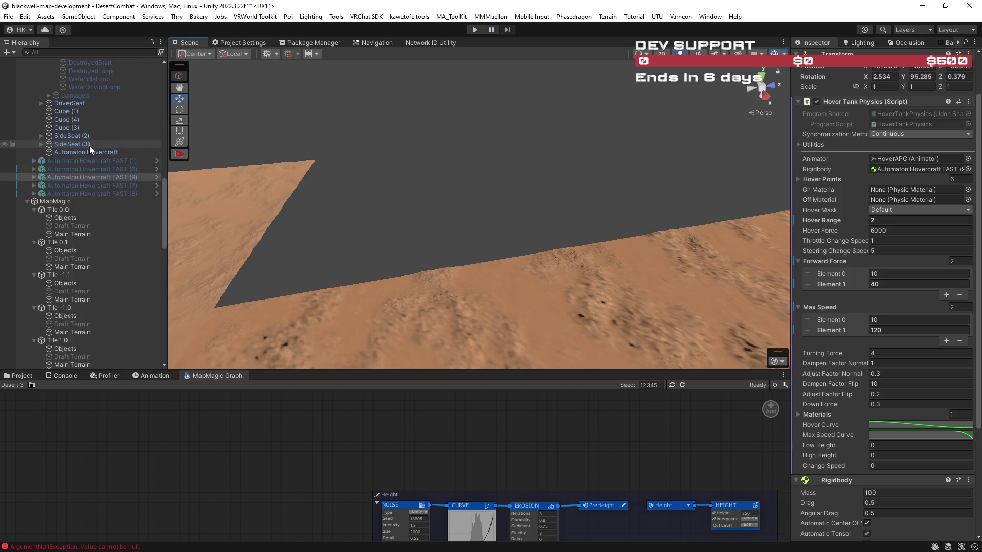
click(71, 201)
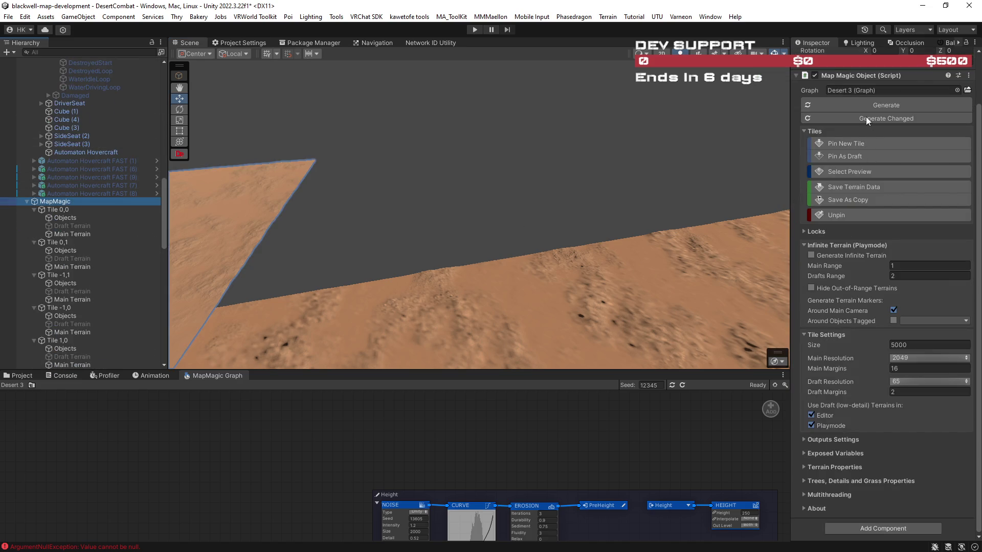
Step: Pin three new terrain tiles into the empty area beside the existing desert
click(866, 142)
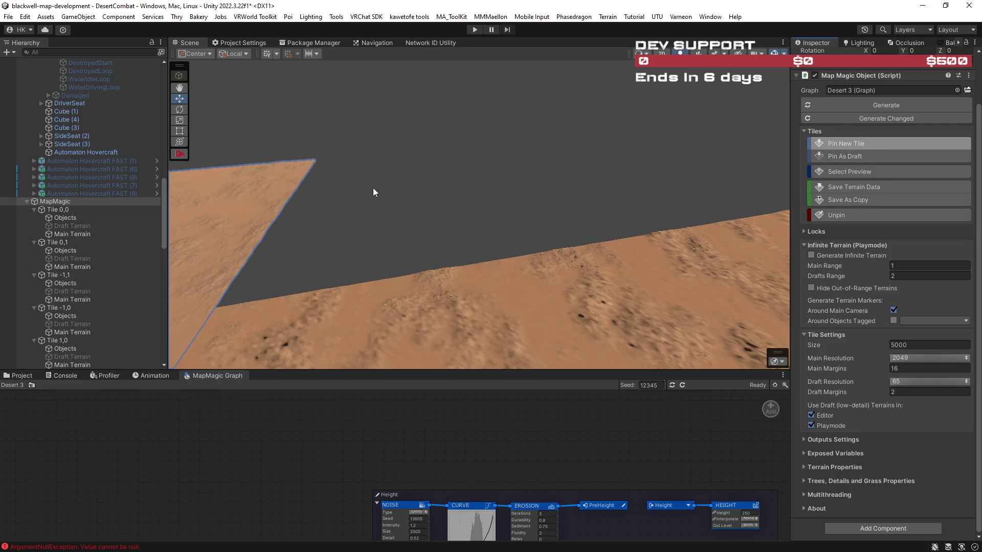
click(354, 186)
click(567, 179)
click(684, 197)
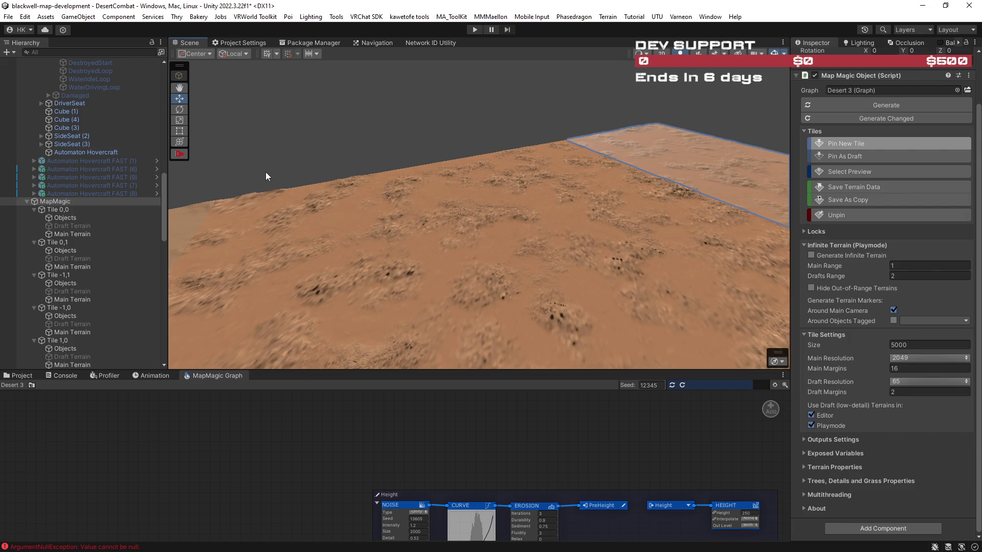
Step: Reselect MapMagic, orbit along the terrain edge, and pin three more tiles beyond it
click(108, 186)
click(106, 200)
drag(461, 212, 300, 192)
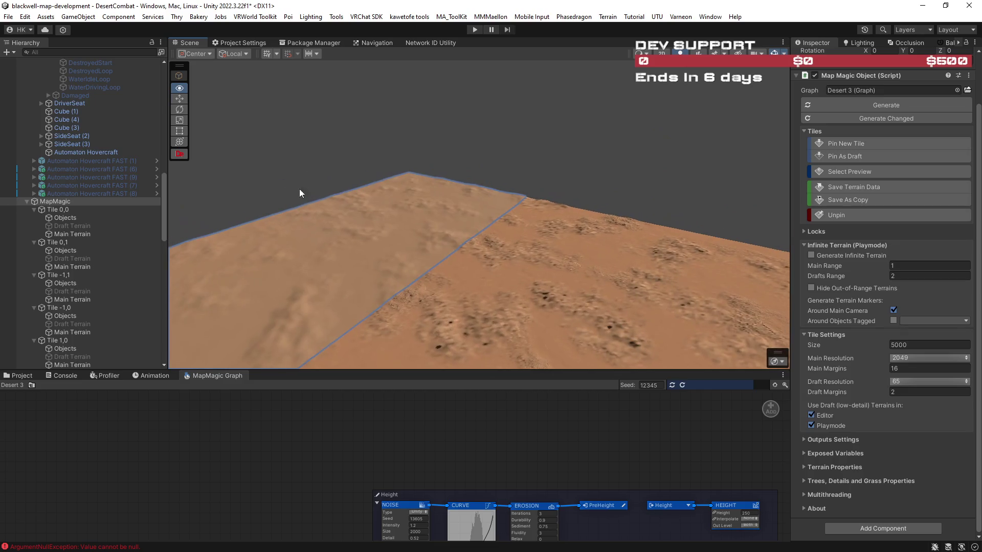
click(852, 145)
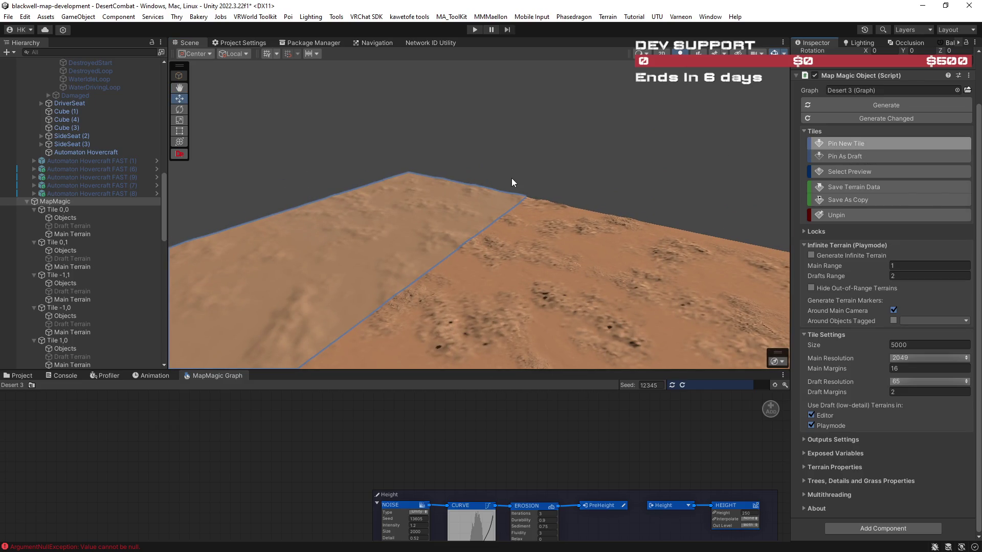
click(498, 160)
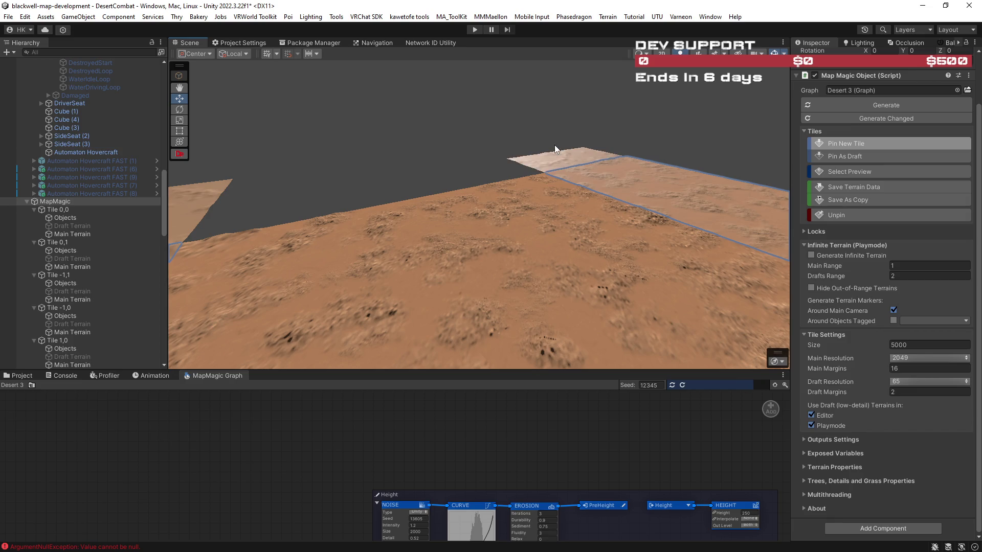
click(483, 169)
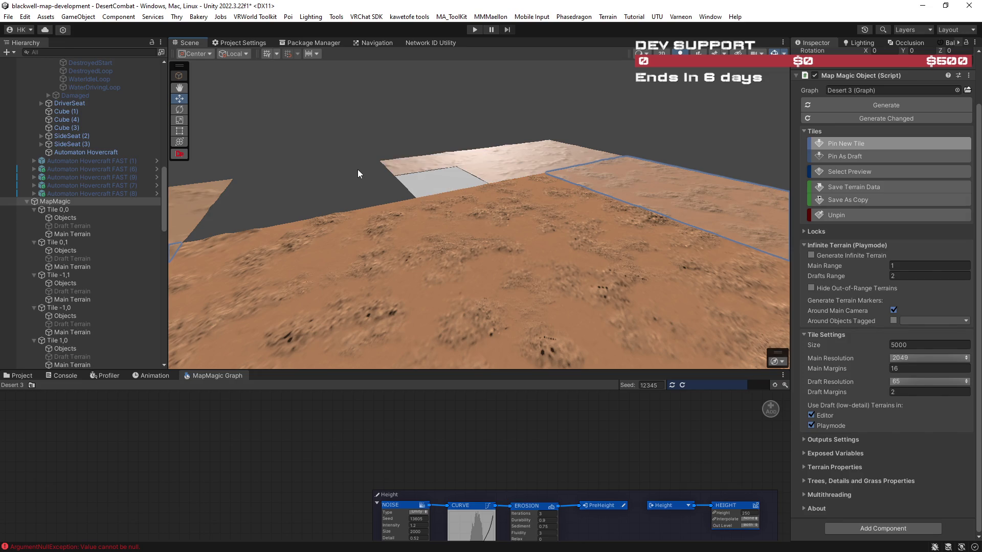
click(282, 186)
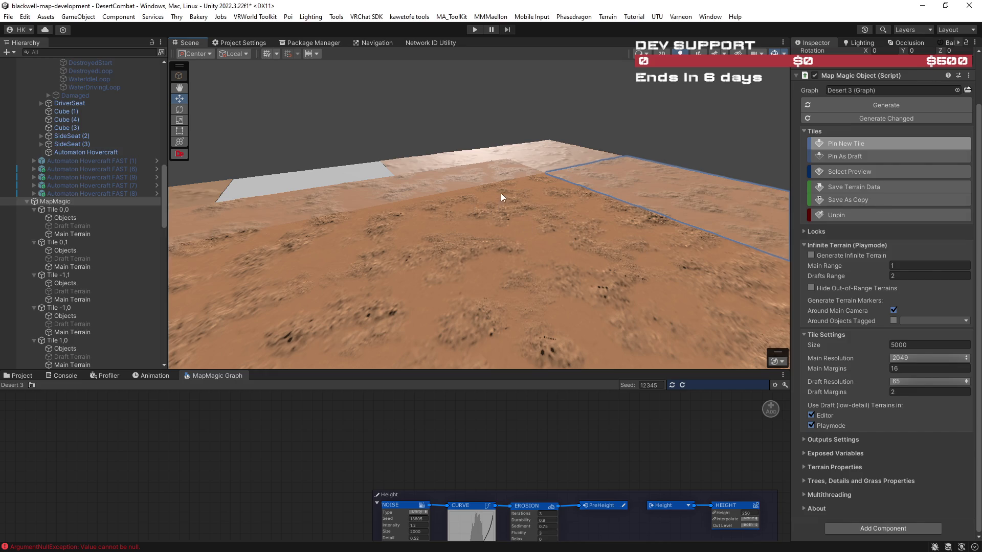
Step: Select Automaton Hovercraft FAST (7) to show its Hover Tank Physics (hover force 6000, range 2)
click(91, 185)
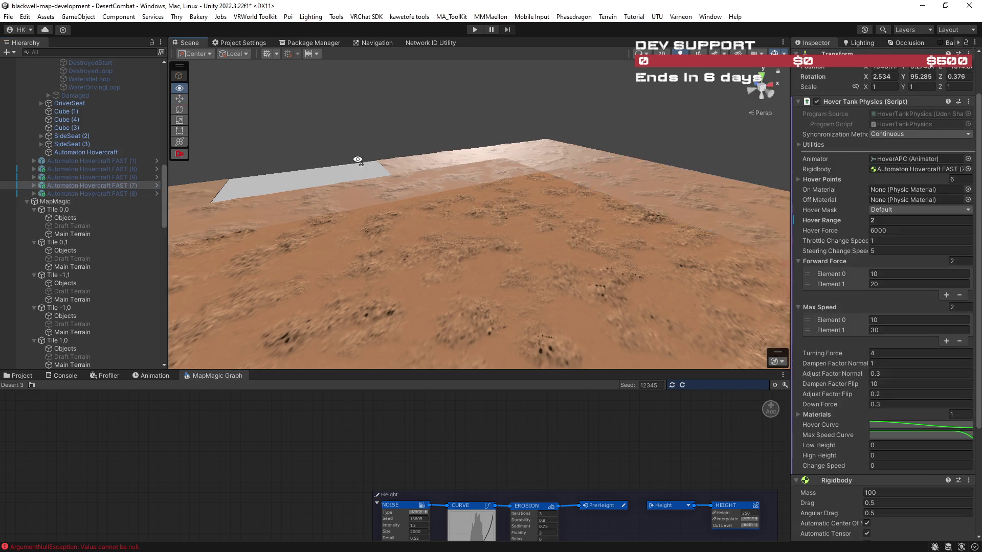
Step: Frame the hovercraft, orbit toward the grey draft tiles, and unpin the existing MapMagic tiles
key(f)
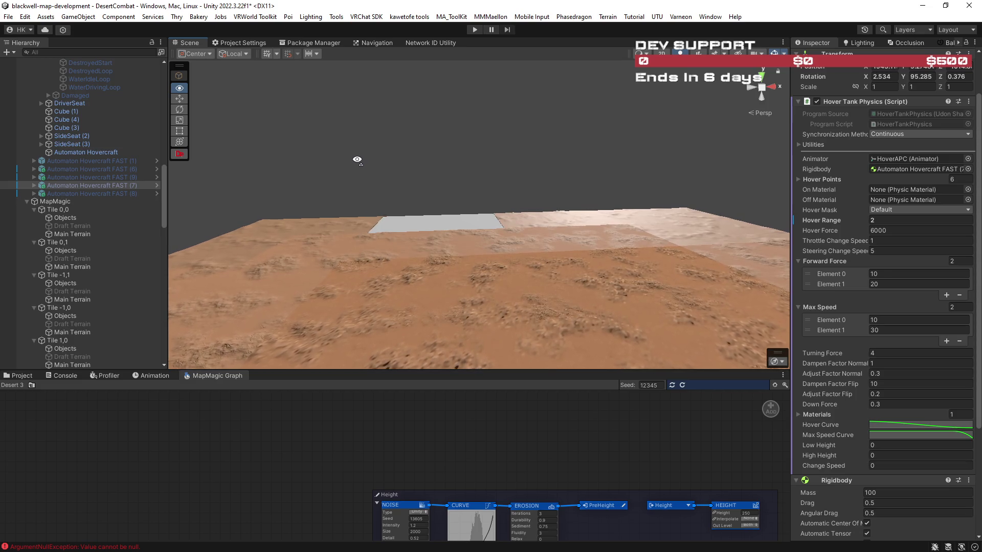
mouse_move(356, 161)
mouse_down()
mouse_move(372, 169)
mouse_move(339, 163)
mouse_move(348, 185)
mouse_move(379, 213)
mouse_move(324, 237)
mouse_move(339, 235)
mouse_up()
scroll(344, 167, up, 2)
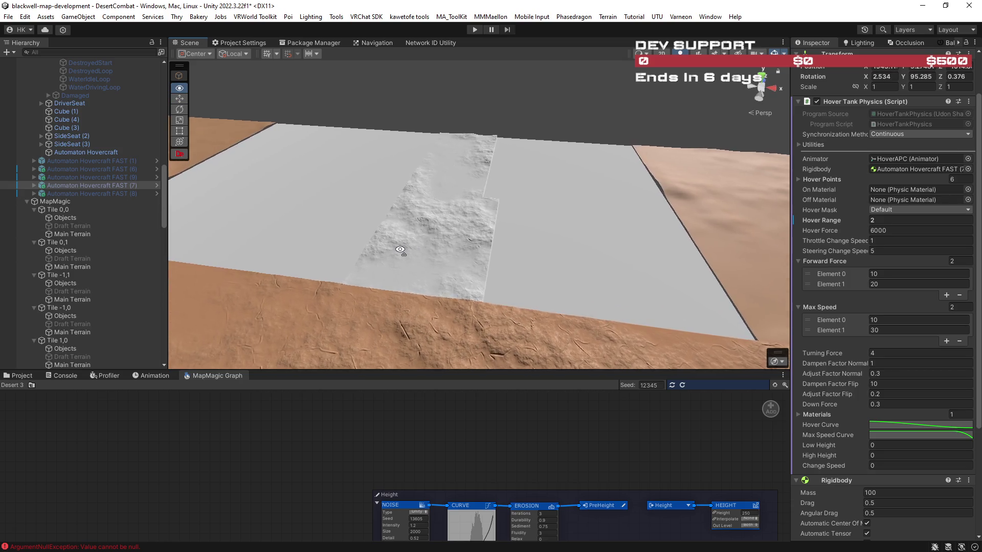
click(61, 202)
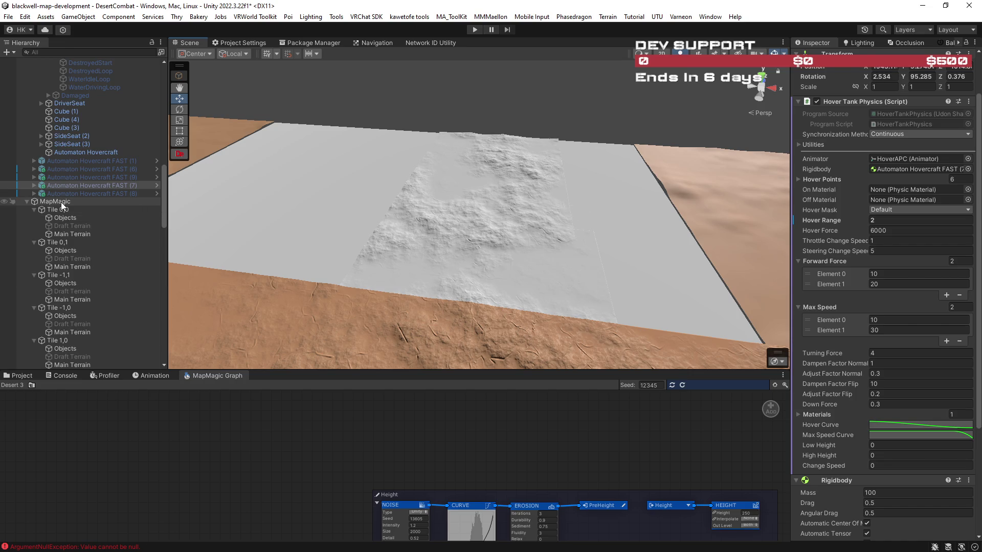
click(859, 213)
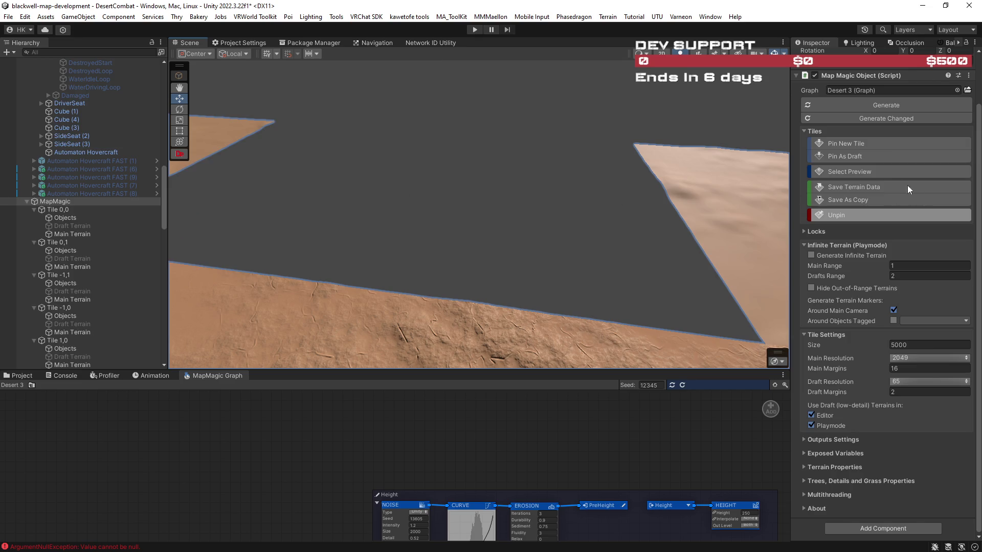
Step: Pin a fresh MapMagic tile in the empty cell, then switch to the YouTube video
click(852, 144)
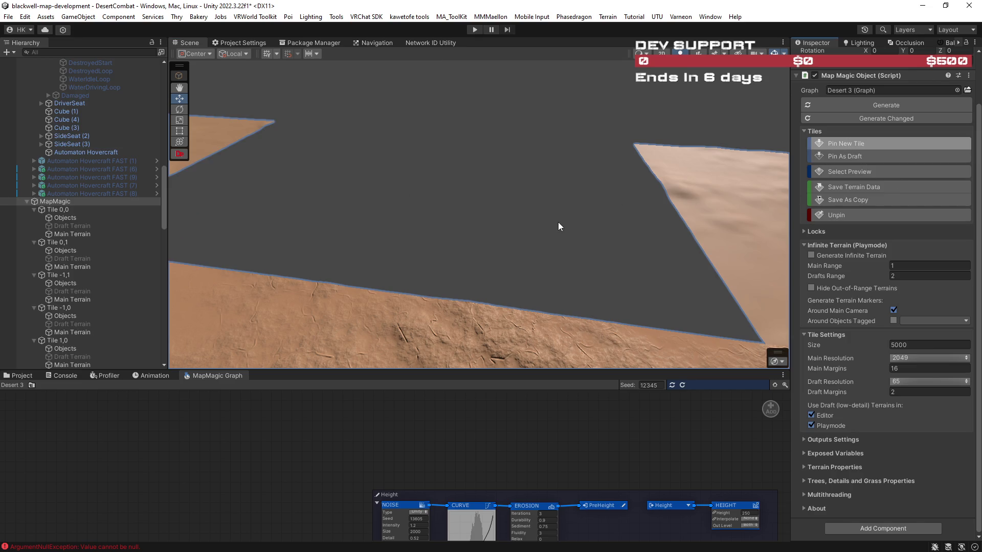
click(558, 222)
mouse_move(588, 220)
mouse_down()
mouse_move(480, 201)
mouse_move(849, 222)
mouse_move(389, 198)
mouse_move(428, 202)
mouse_up()
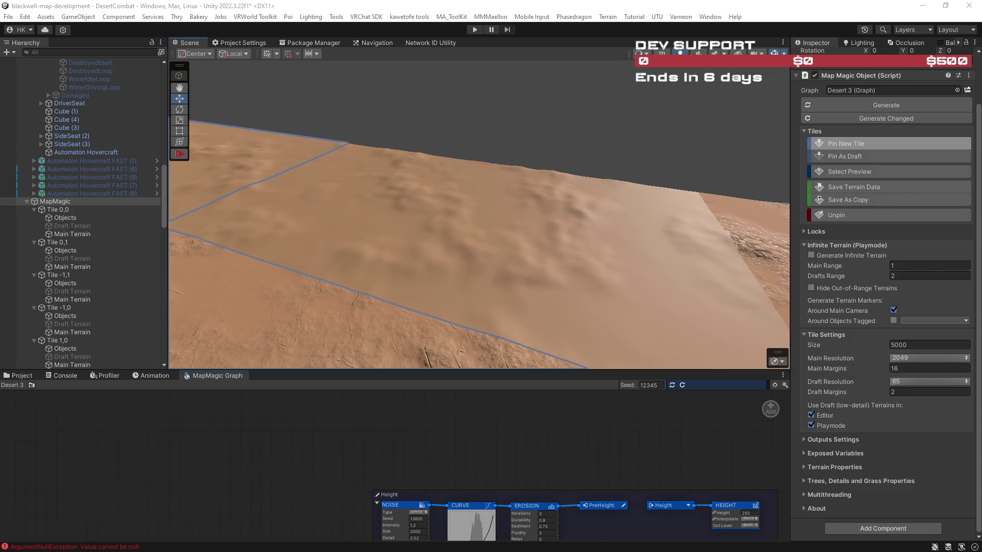
key(alt+Tab)
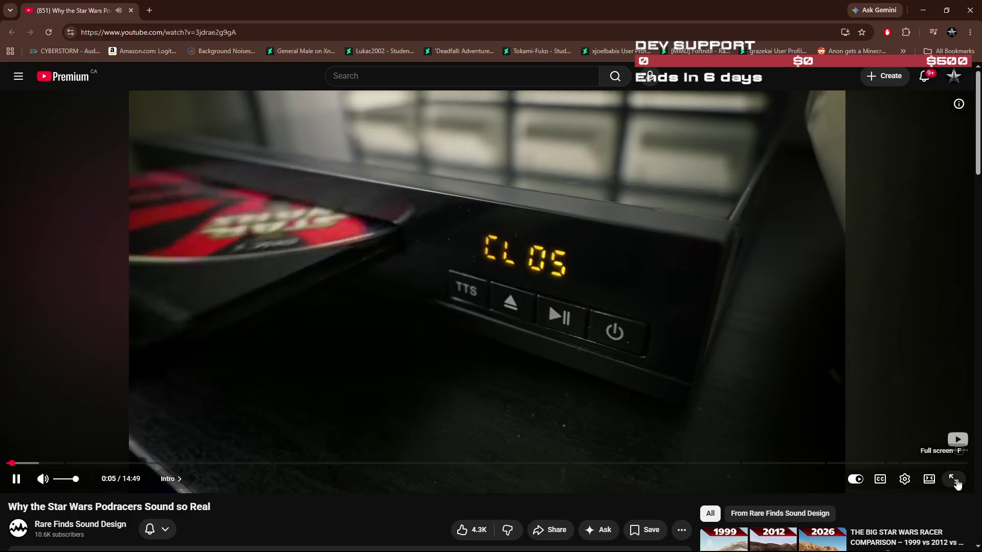
Step: Watch the Podracers sound video full screen, pause it at 1:03, and exit full screen
click(953, 480)
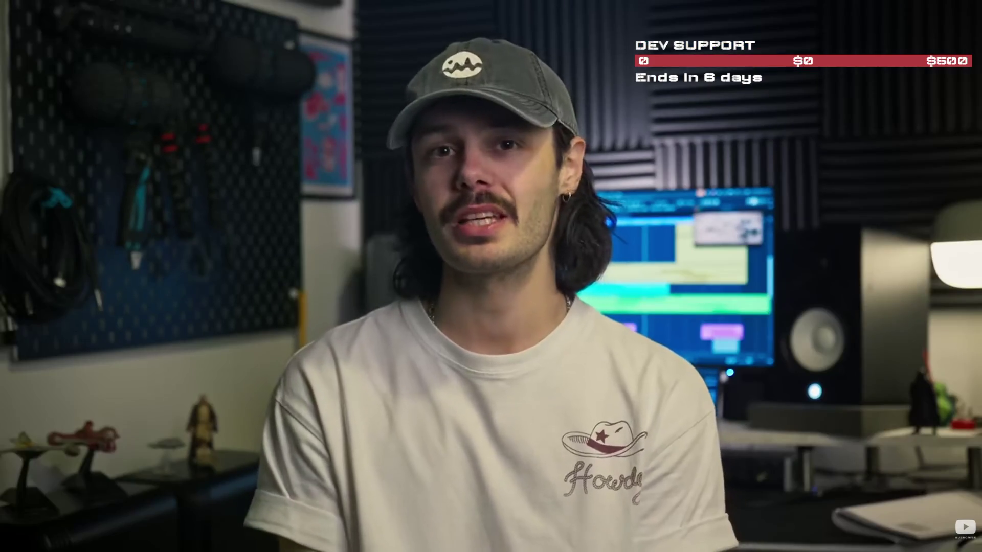
click(830, 234)
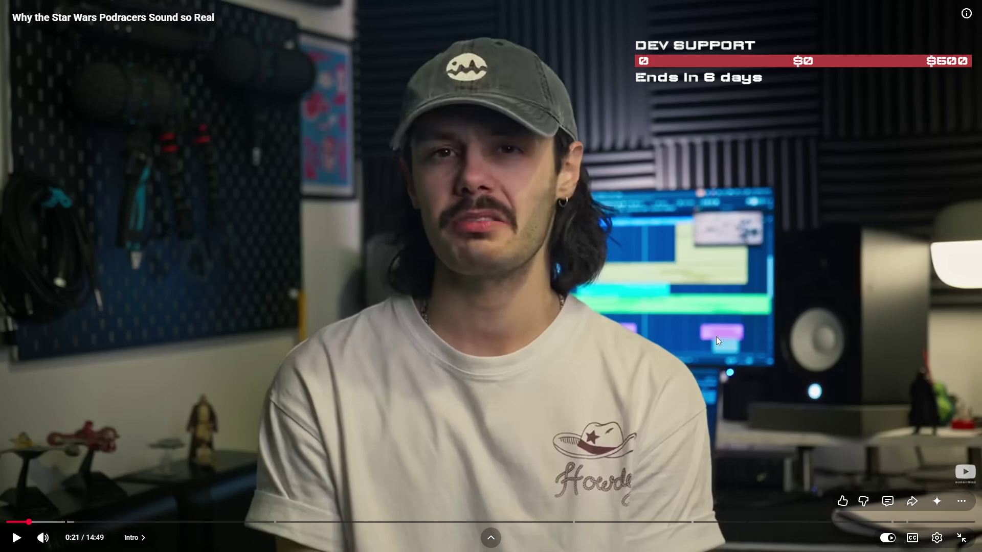
key(space)
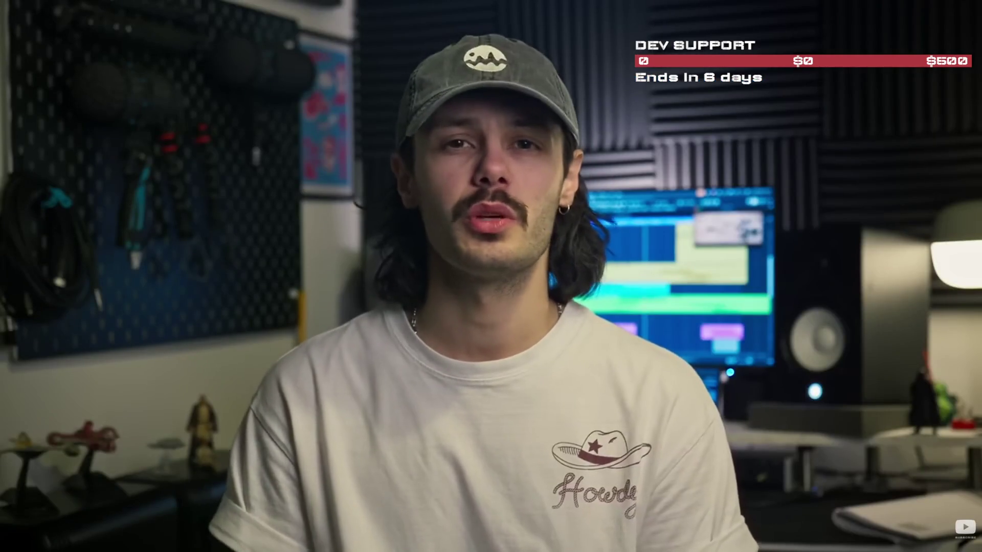
mouse_move(191, 537)
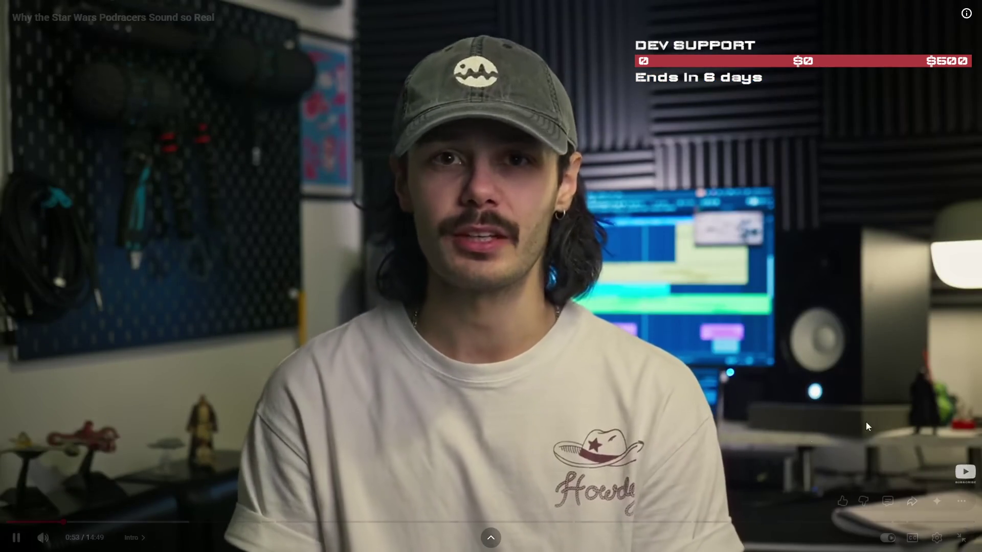
mouse_move(43, 538)
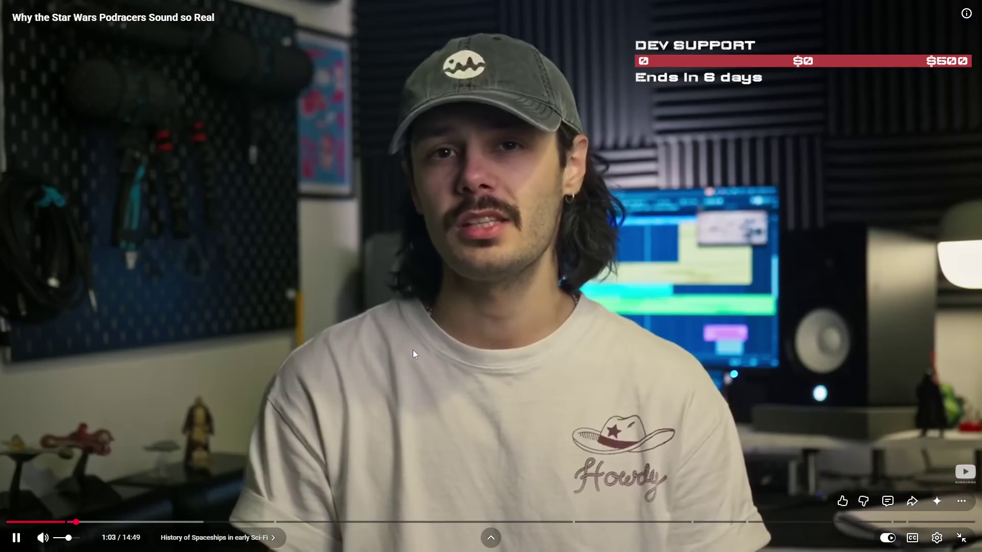
click(504, 331)
key(Escape)
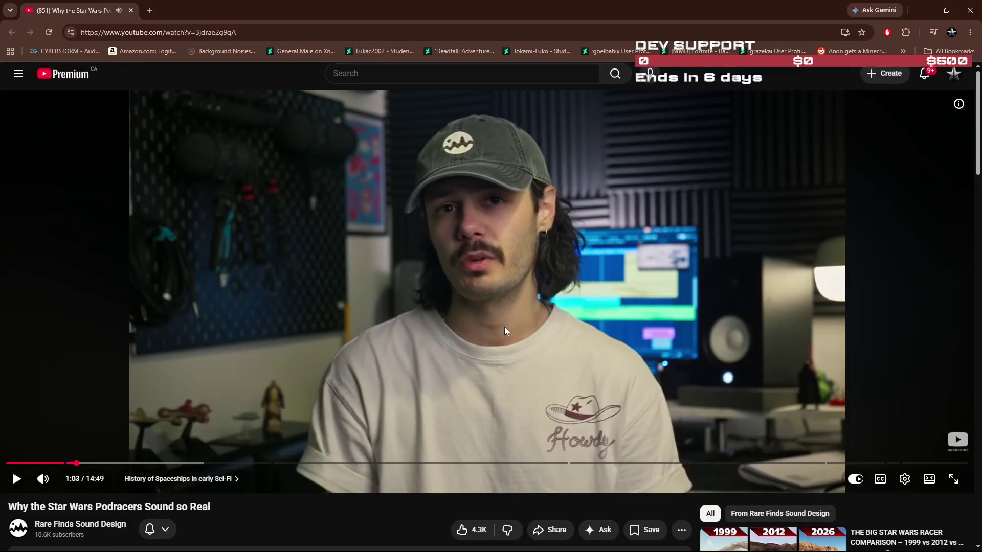
Step: Back in Unity, frame Automaton Hovercraft FAST (7) and orbit for a ground-level terrain view
key(alt+Tab)
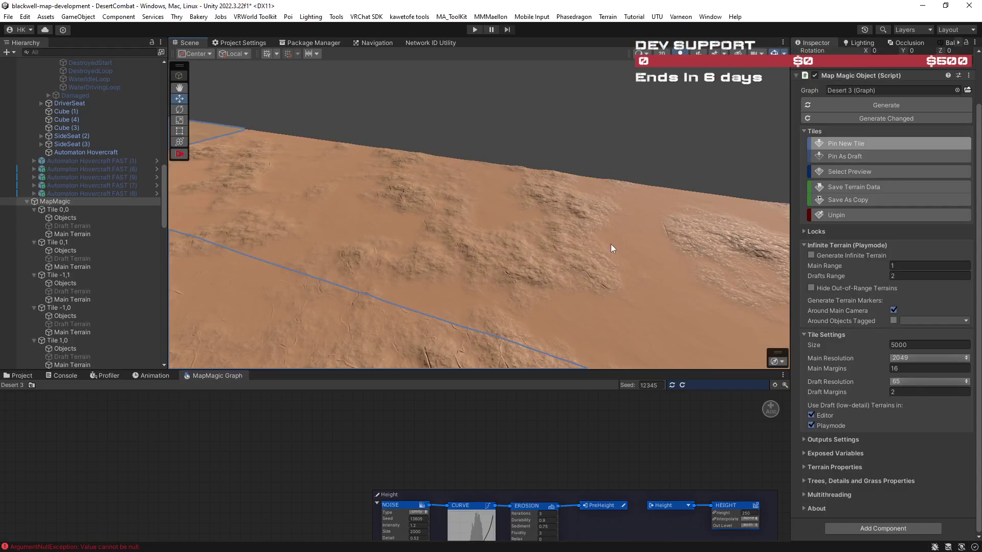
drag(376, 221, 328, 228)
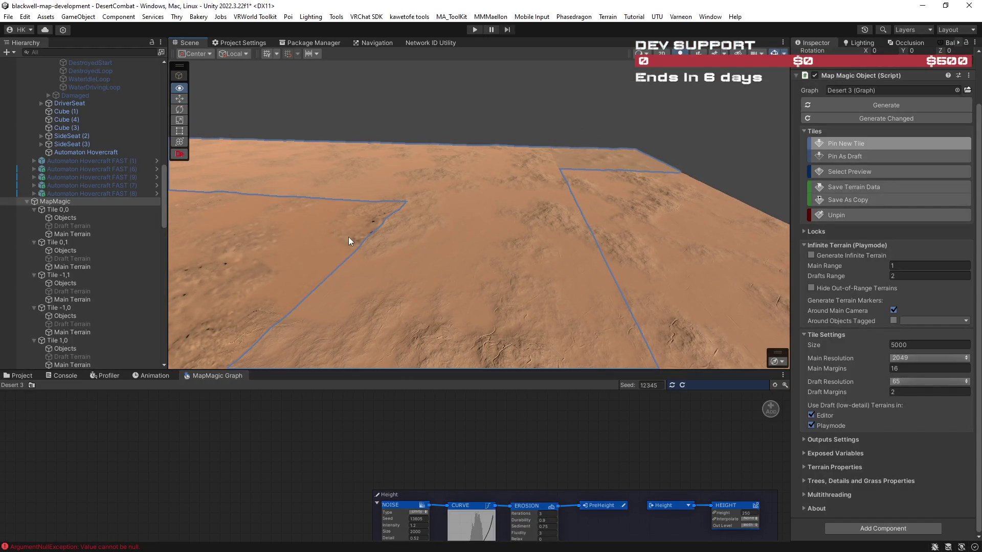
click(325, 234)
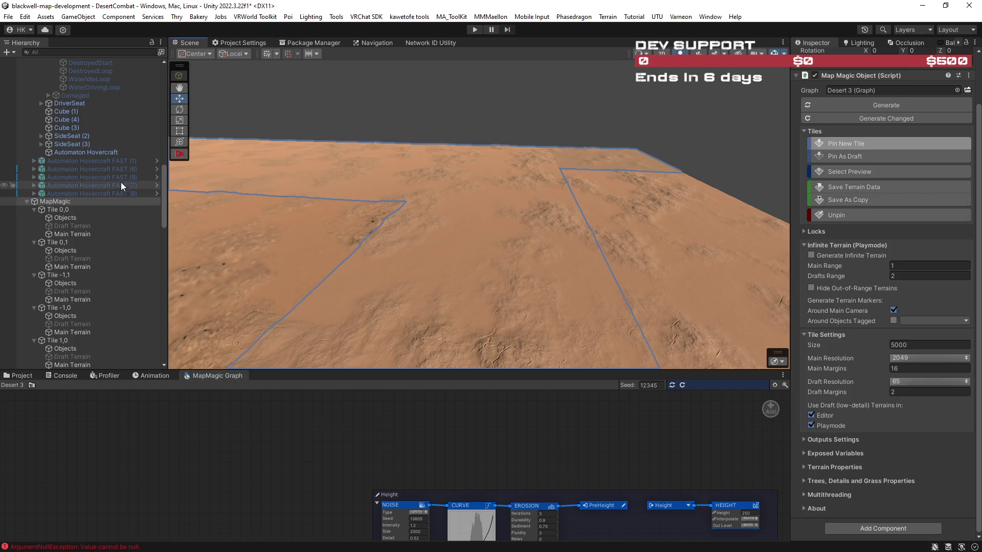
key(f)
mouse_move(302, 264)
mouse_down()
mouse_move(303, 286)
mouse_move(445, 345)
mouse_move(452, 319)
mouse_move(537, 307)
mouse_move(557, 283)
mouse_move(500, 281)
mouse_move(617, 325)
mouse_move(615, 334)
mouse_move(566, 336)
mouse_move(596, 329)
mouse_move(592, 268)
mouse_move(533, 217)
mouse_move(345, 211)
mouse_move(348, 231)
mouse_move(408, 266)
mouse_move(471, 270)
mouse_move(358, 257)
mouse_move(425, 241)
mouse_move(467, 212)
mouse_move(469, 204)
mouse_move(381, 187)
mouse_move(335, 201)
mouse_move(204, 200)
mouse_move(25, 230)
mouse_up()
Step: Enlarge the MapMagic graph panel to reveal the Textures, Trees and Stones groups
drag(402, 453, 341, 407)
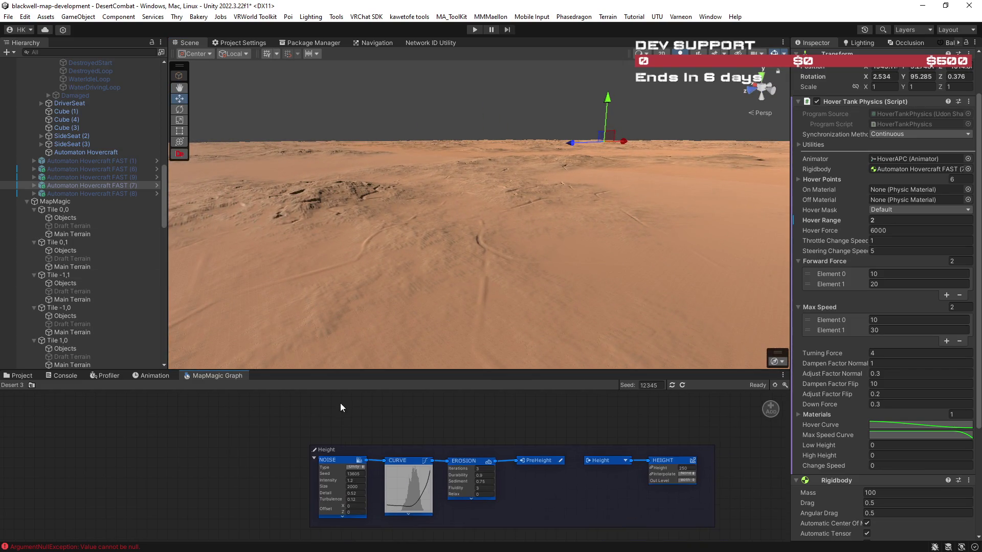
mouse_move(395, 368)
mouse_down()
mouse_move(395, 214)
mouse_move(396, 230)
mouse_up()
scroll(462, 408, down, 2)
Step: Pan the graph to the Roads group, box-select all its nodes, and select the MapMagic object
scroll(469, 423, down, 1)
drag(485, 430, 354, 296)
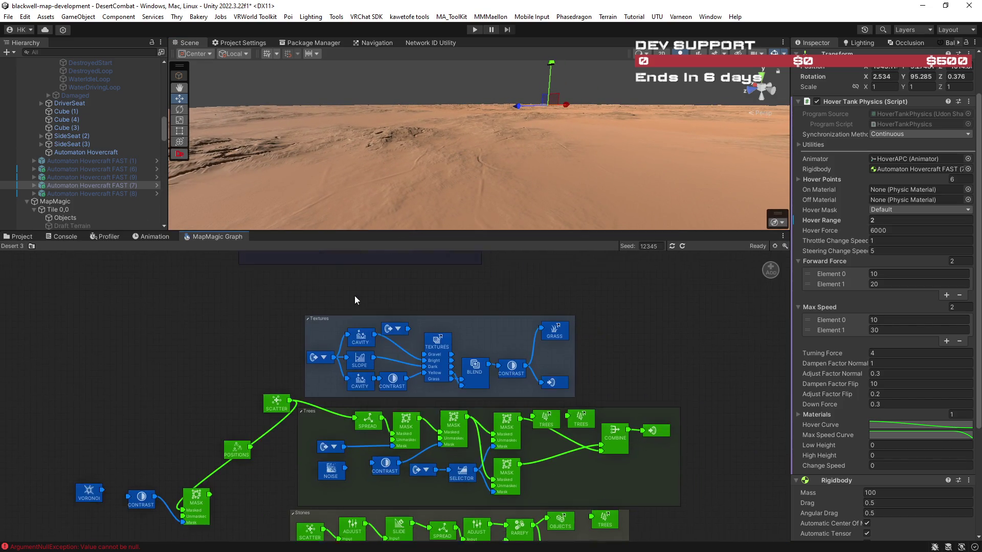
mouse_move(684, 371)
mouse_down()
mouse_move(691, 336)
mouse_move(699, 406)
mouse_move(611, 349)
mouse_up()
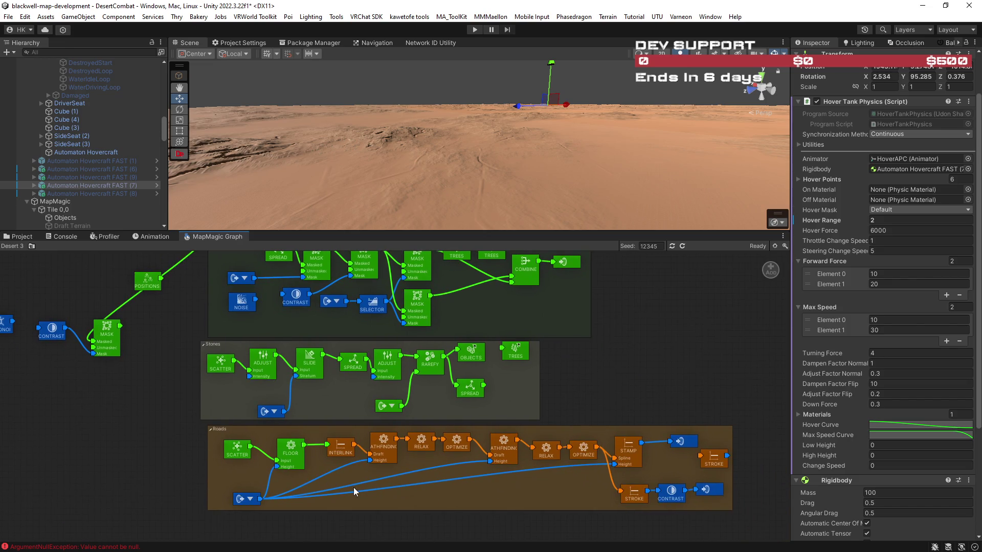
mouse_move(160, 432)
mouse_down()
mouse_move(351, 492)
mouse_move(749, 531)
mouse_up()
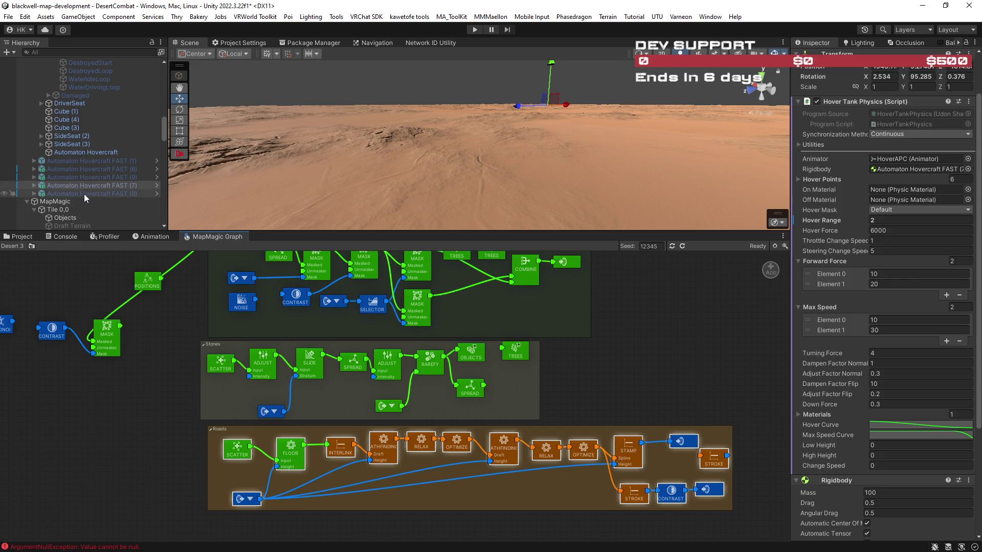
click(67, 203)
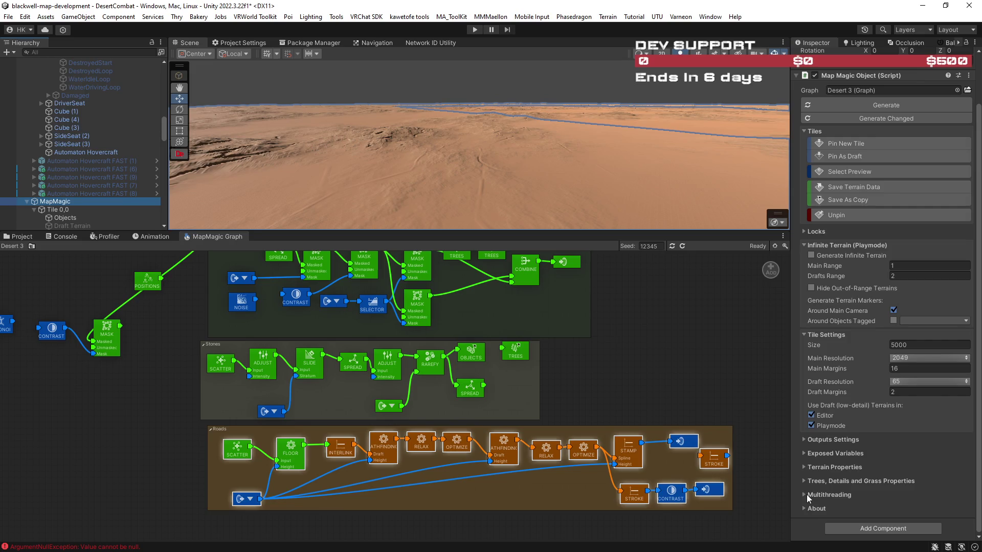
scroll(808, 490, up, 2)
scroll(808, 490, down, 1)
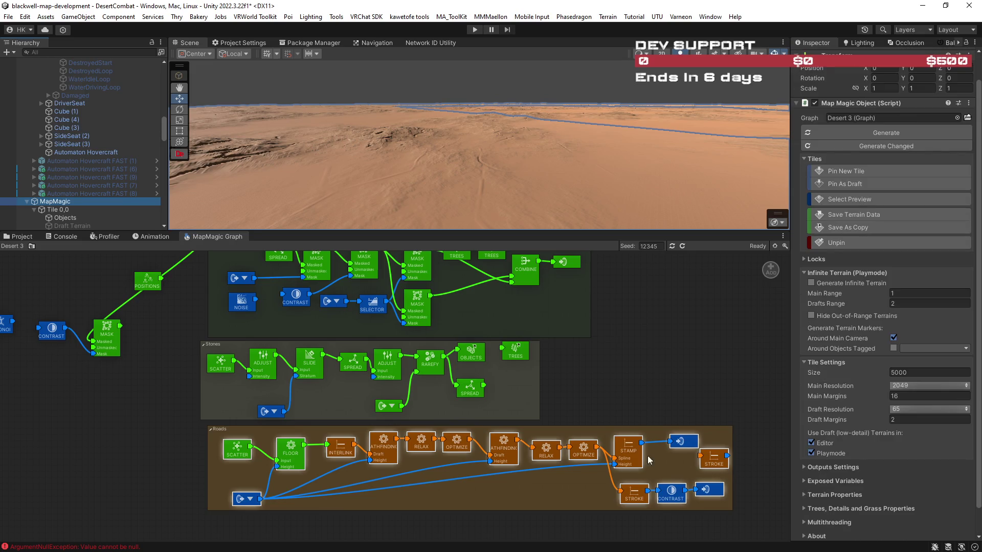
drag(692, 401, 679, 399)
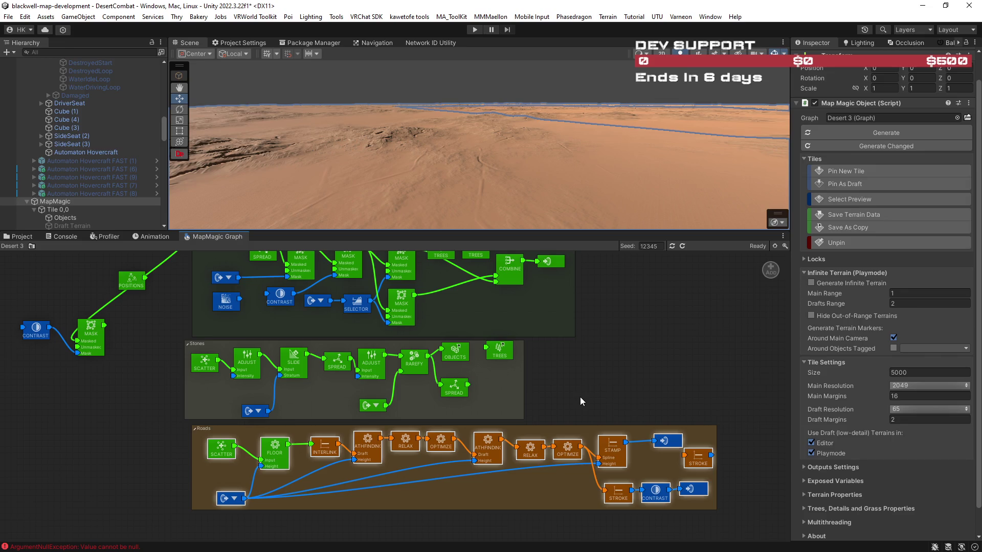
scroll(429, 485, up, 4)
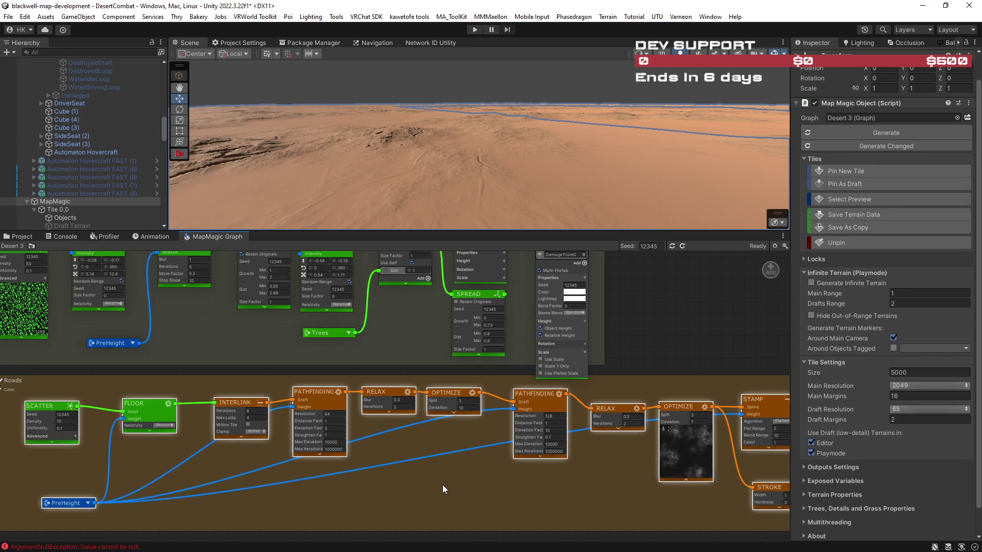
scroll(442, 485, up, 3)
drag(516, 487, 331, 480)
mouse_move(395, 495)
mouse_down()
mouse_move(299, 478)
mouse_move(567, 499)
mouse_move(475, 478)
mouse_move(498, 482)
mouse_up()
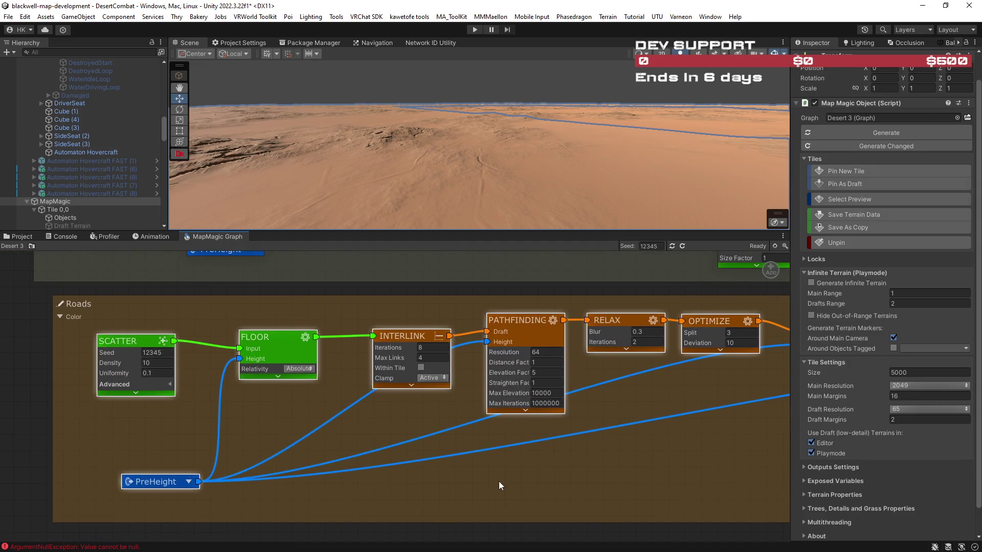
scroll(515, 486, down, 5)
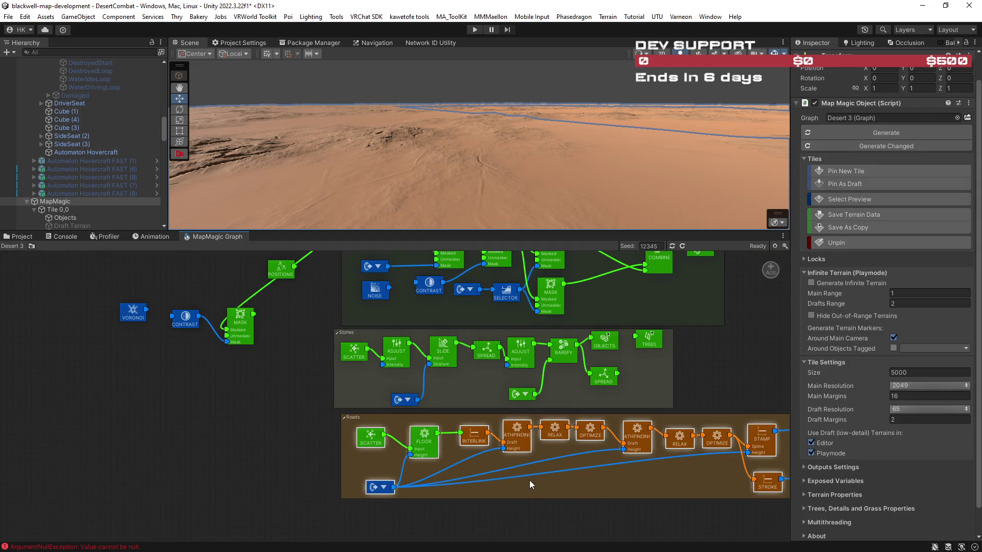
Step: Delete the selected Roads nodes and expand the Terrain Properties foldout in the Inspector
key(Delete)
mouse_move(532, 492)
mouse_down()
mouse_move(507, 516)
mouse_move(426, 514)
mouse_up()
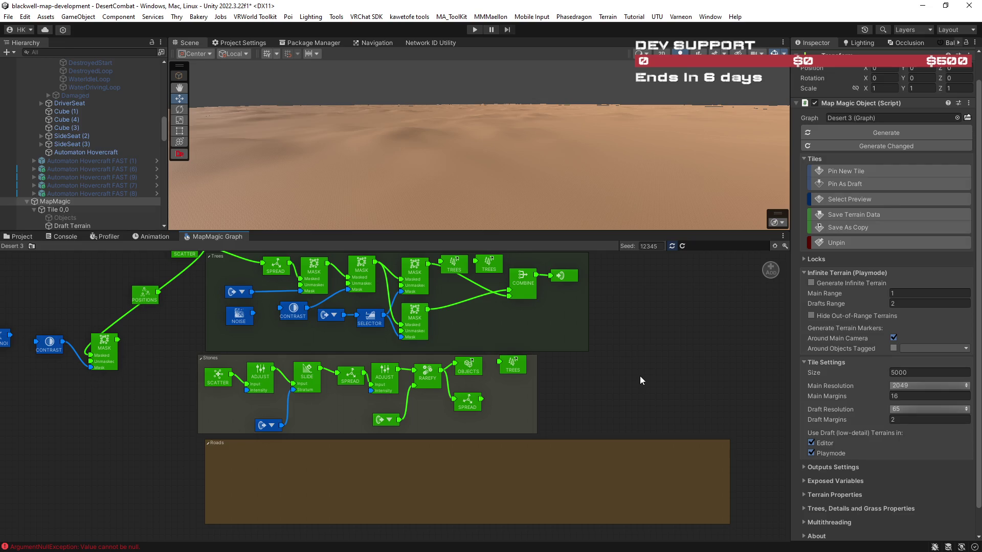
scroll(803, 499, down, 2)
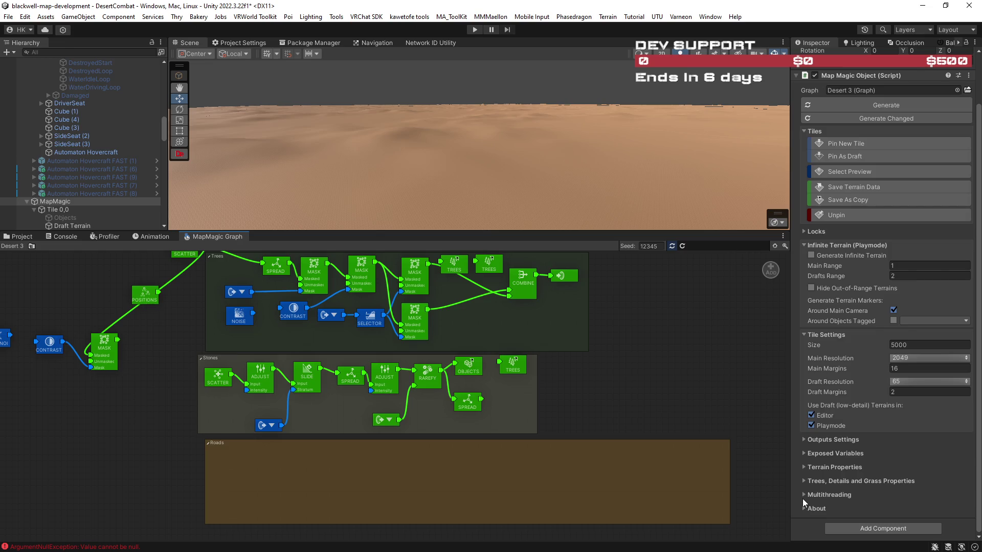
click(804, 467)
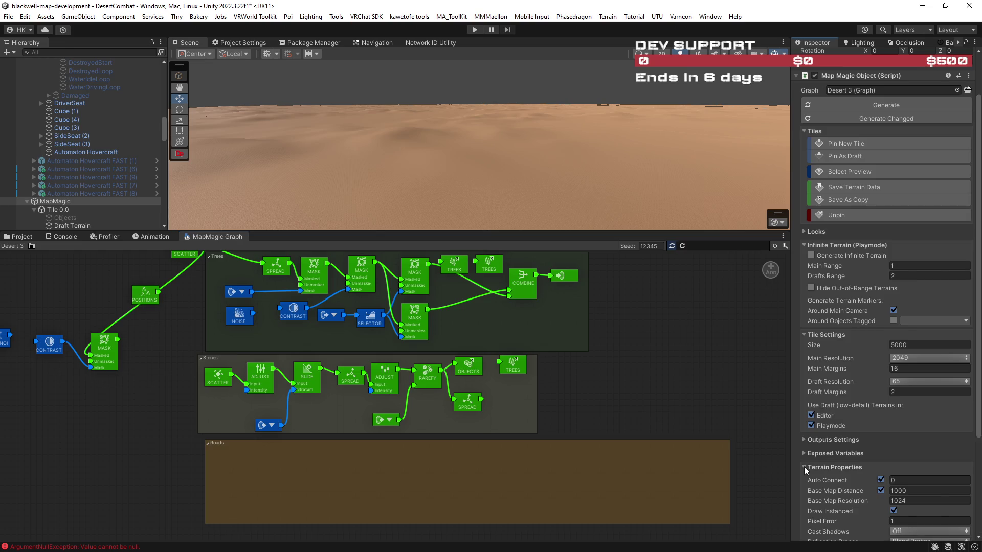
Step: Change the terrain's Pixel Error from 1 to 2 under Terrain Properties, then return to the browser
scroll(856, 432, down, 6)
click(898, 410)
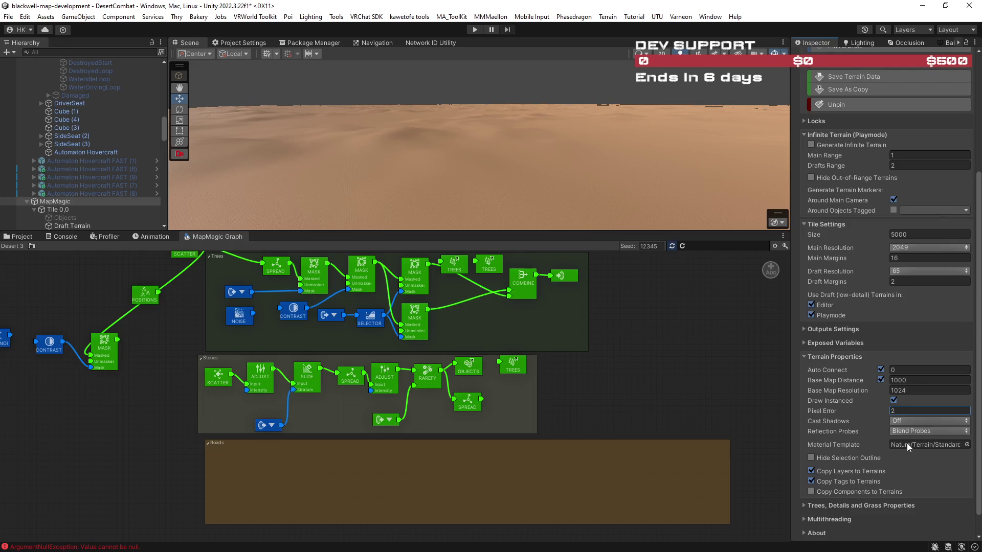
click(22, 245)
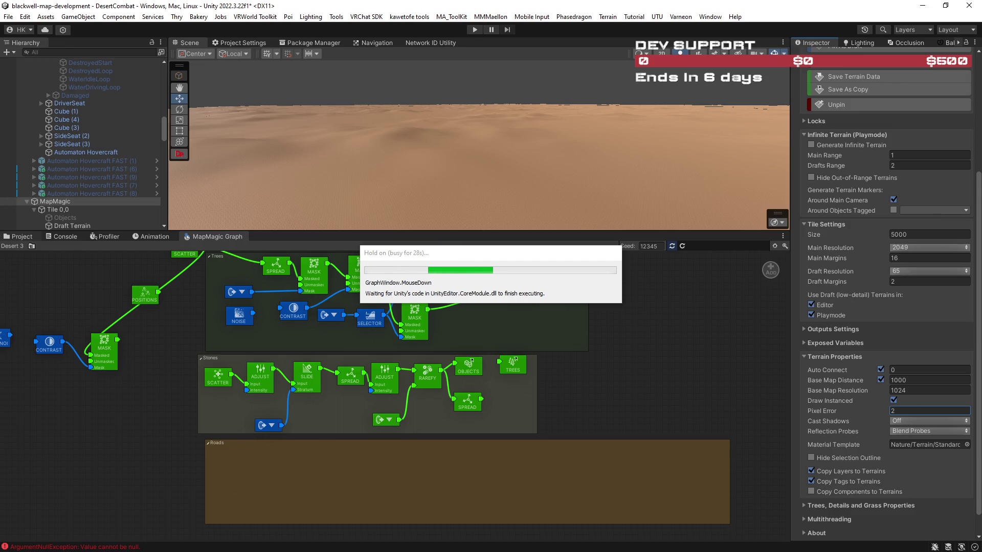
key(alt+Tab)
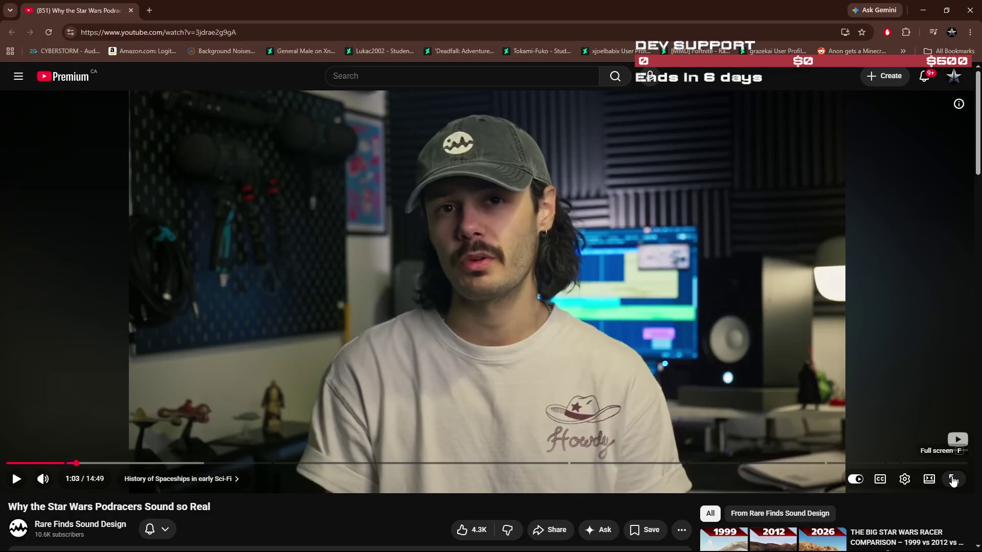
Step: Resume the podracer sound video full screen from 1:03 and let it play to 2:46
key(f)
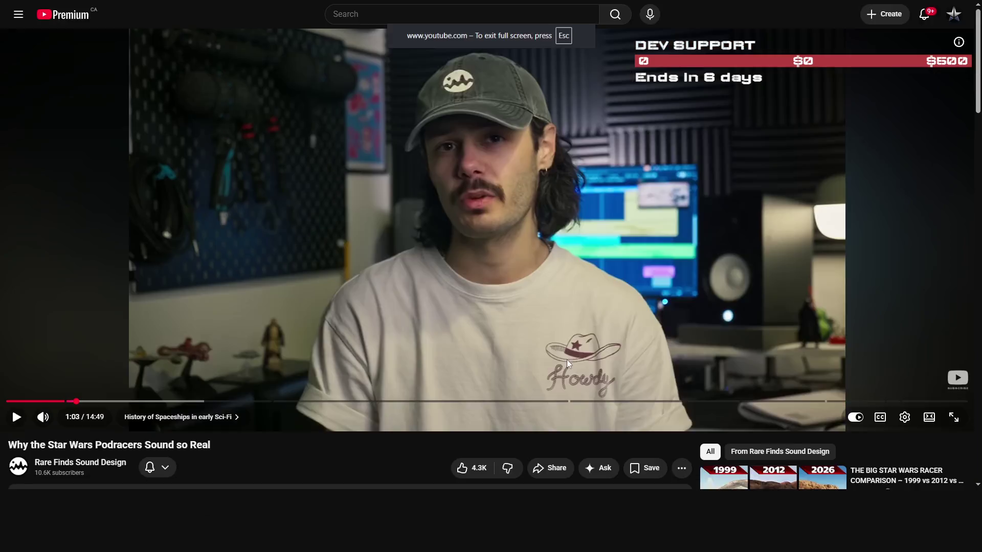
click(552, 323)
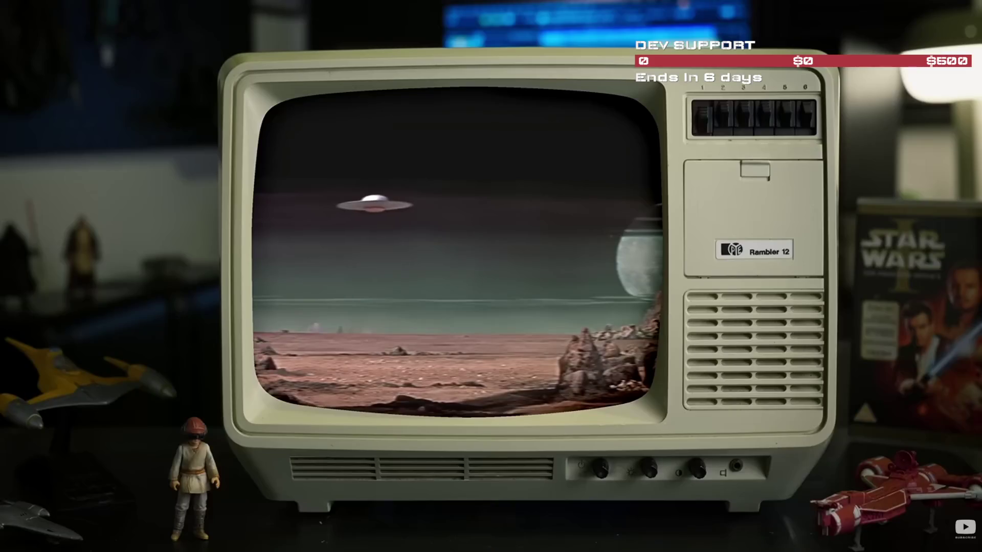
mouse_move(482, 281)
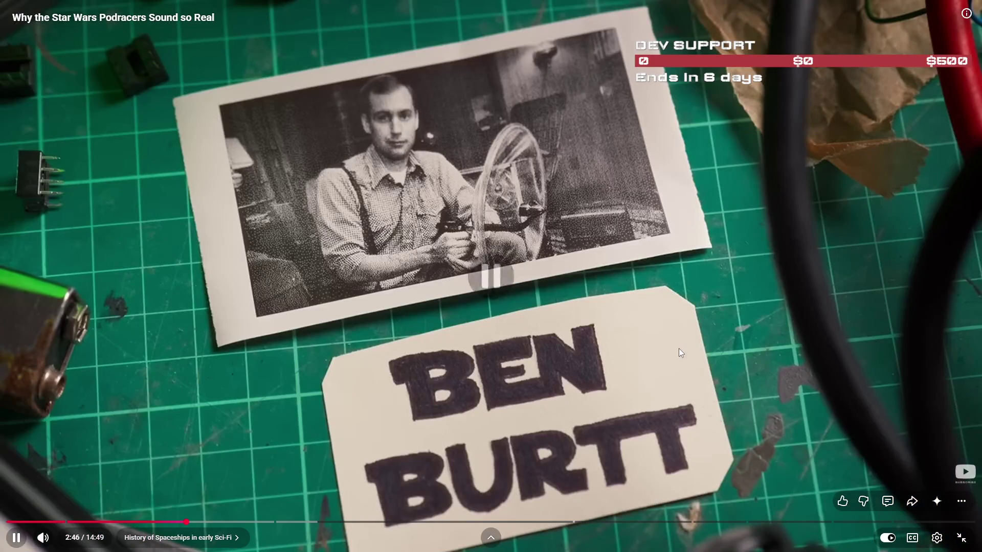
click(679, 348)
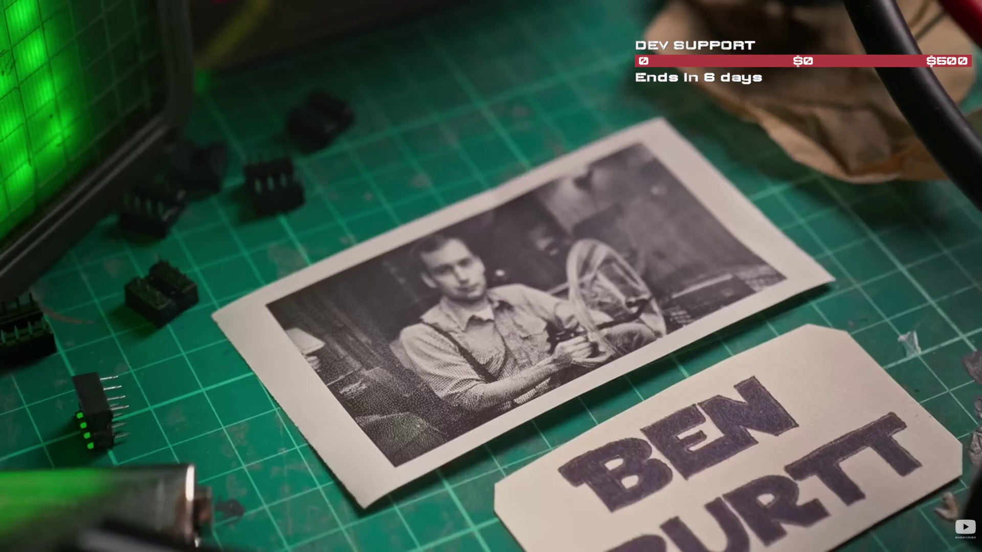
mouse_move(739, 305)
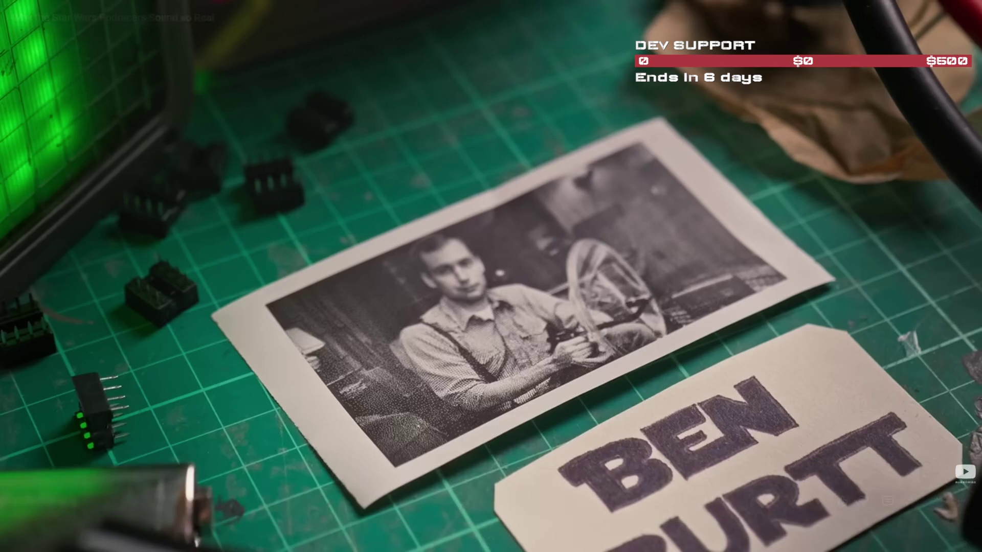
click(696, 287)
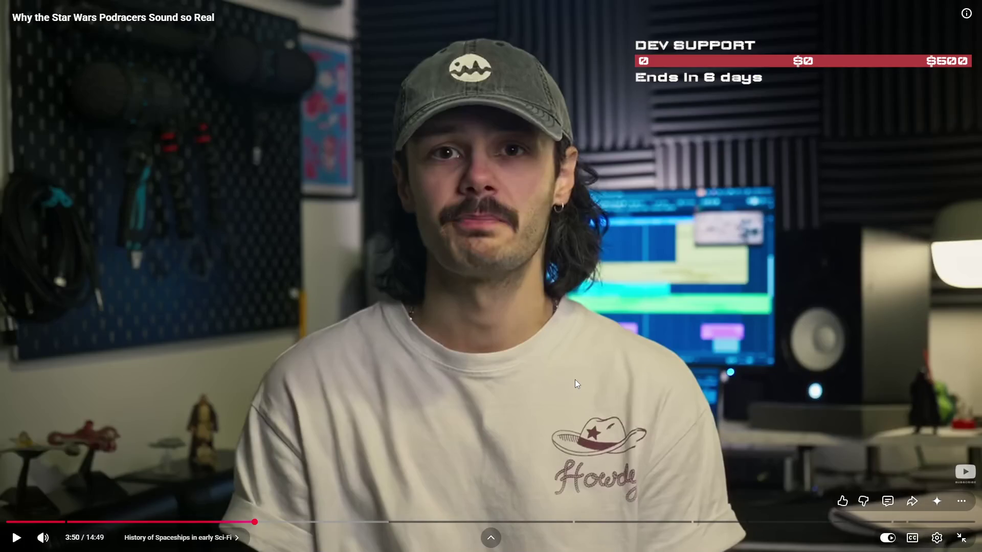
click(575, 380)
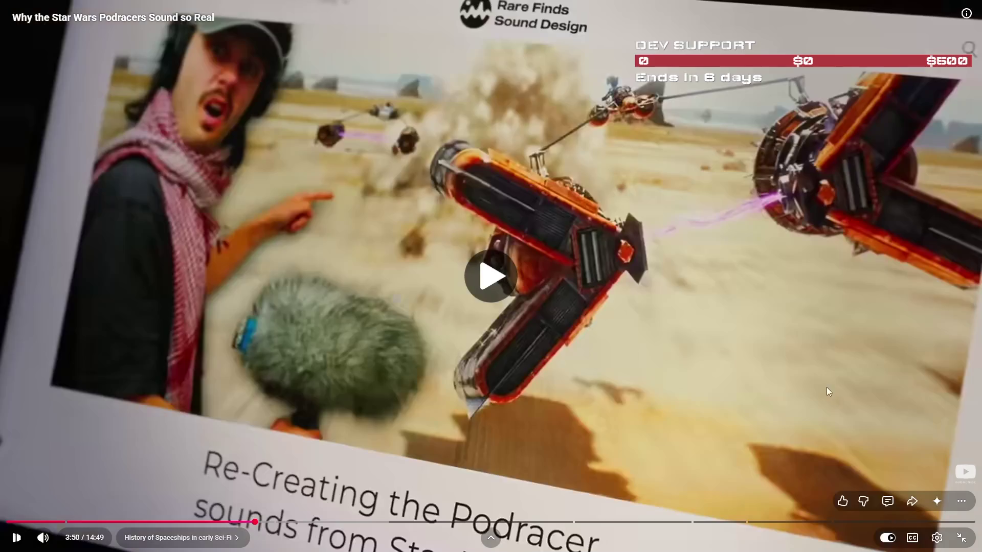
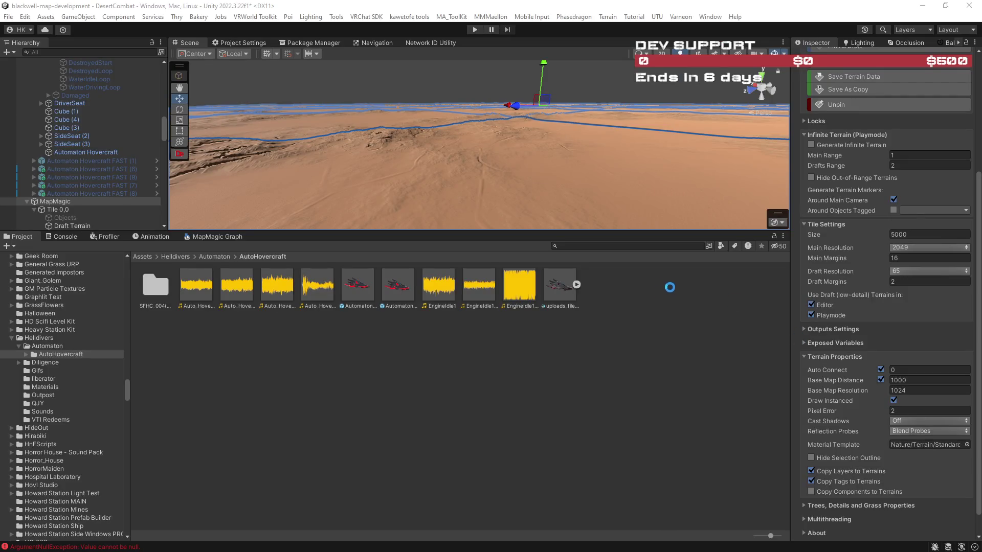
Step: Enlarge the Scene view, orbit across the desert terrain, and return the Project browser to Assets
drag(612, 229, 607, 398)
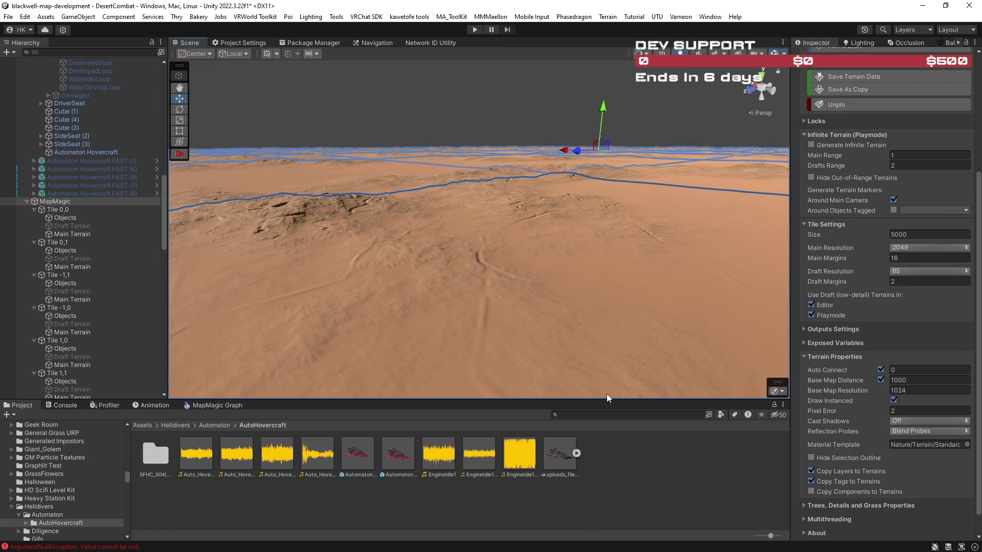
mouse_move(541, 367)
mouse_down()
mouse_move(558, 329)
mouse_move(378, 361)
mouse_move(465, 345)
mouse_move(250, 401)
mouse_up()
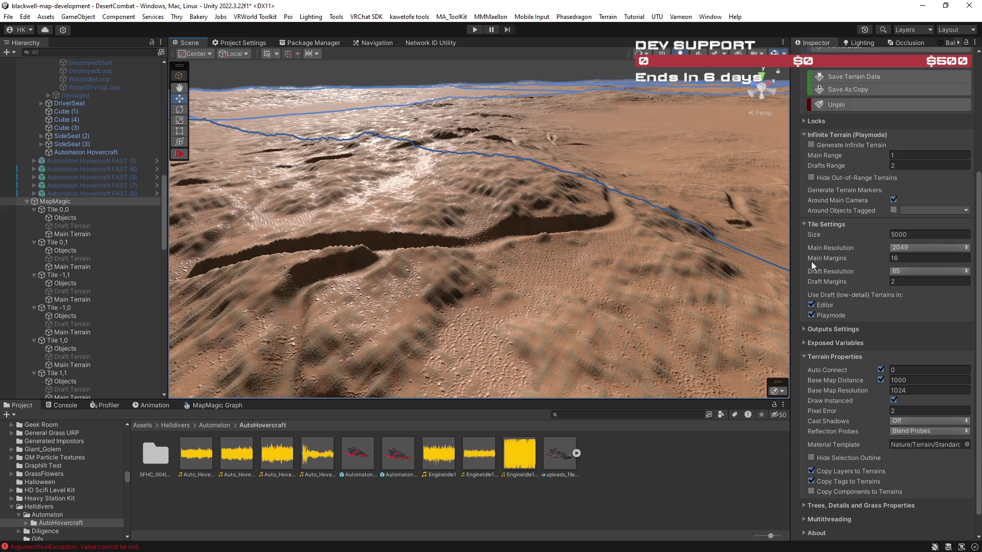
click(143, 426)
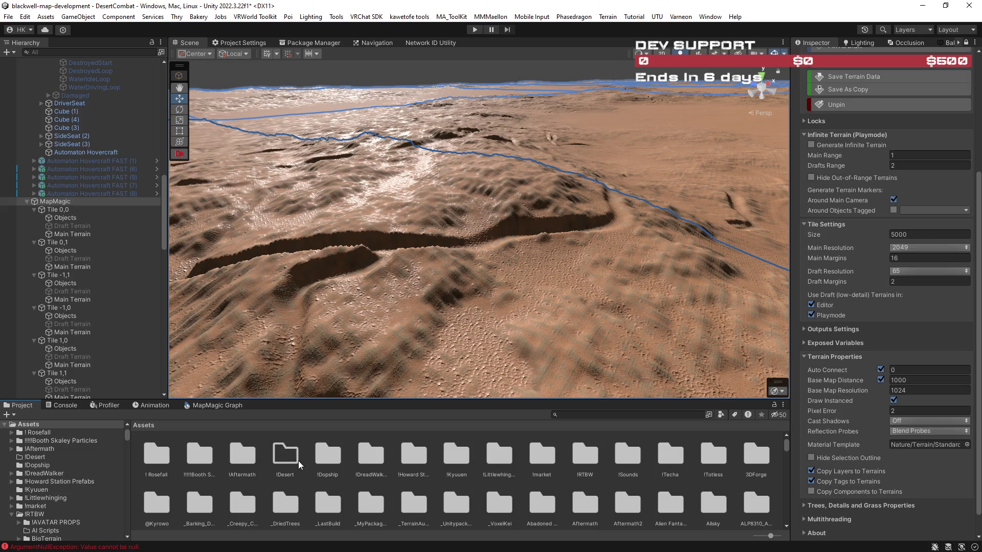
Step: Assign FortTerrainGraphlit 2 from !RTBW/BigTerrain as the MapMagic Material Template
key(Return)
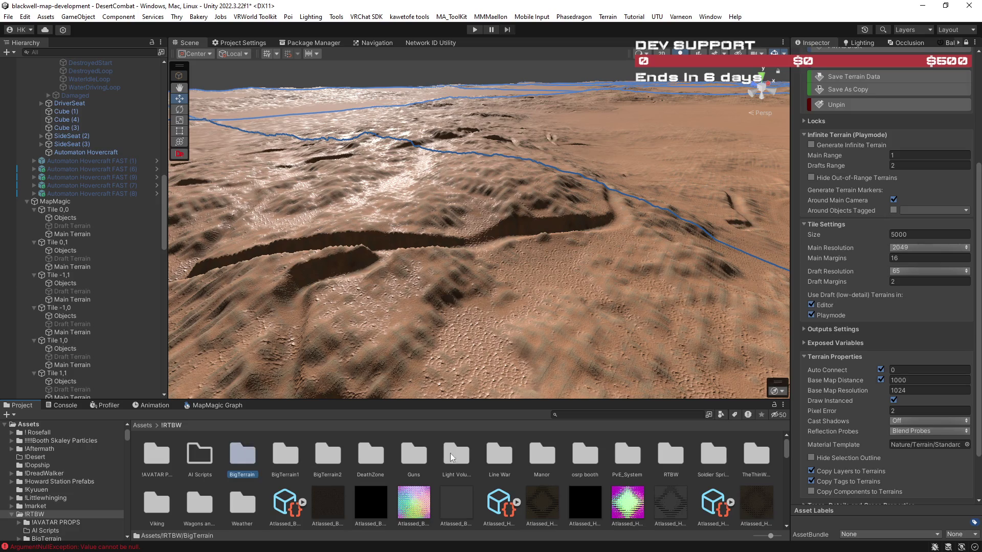
key(Return)
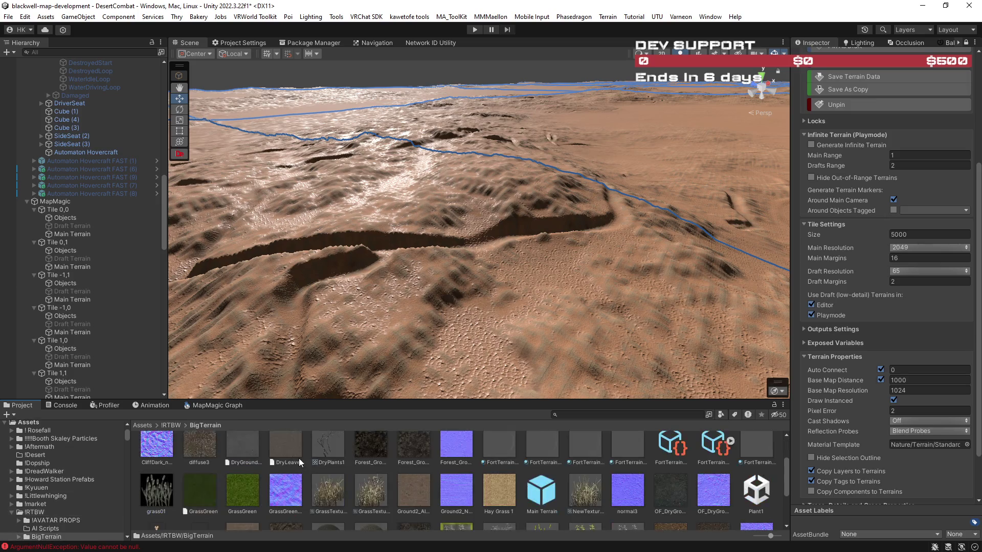
scroll(486, 475, up, 1)
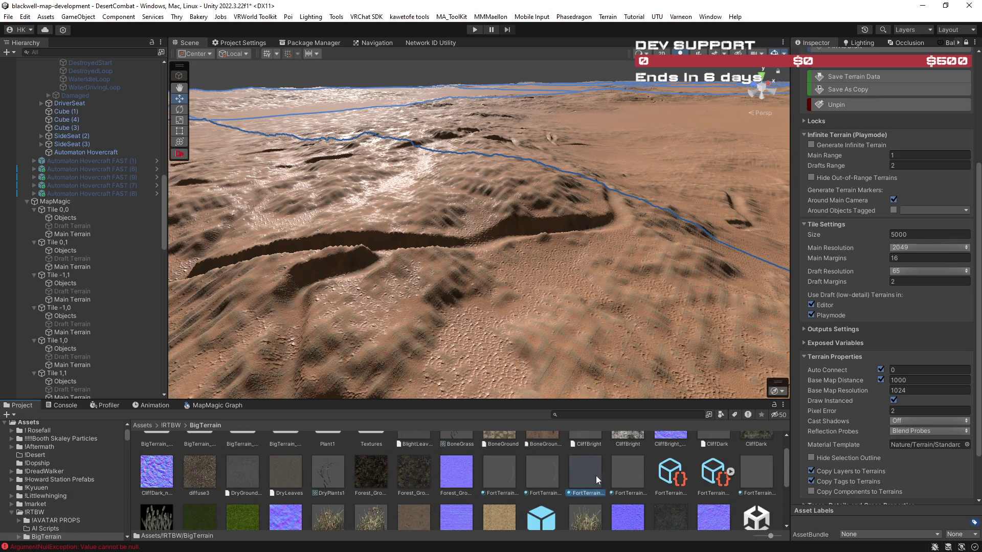
drag(913, 444, 913, 444)
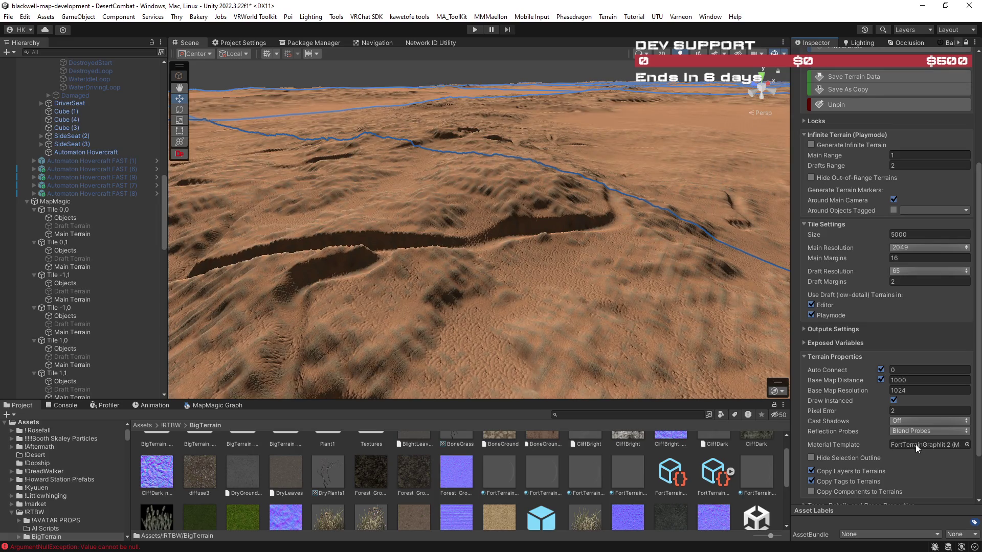
mouse_move(668, 345)
mouse_down()
mouse_move(542, 291)
mouse_move(494, 279)
mouse_move(450, 295)
mouse_move(401, 281)
mouse_move(463, 353)
mouse_move(498, 366)
mouse_move(273, 325)
mouse_move(182, 291)
mouse_move(143, 259)
mouse_move(163, 255)
mouse_up()
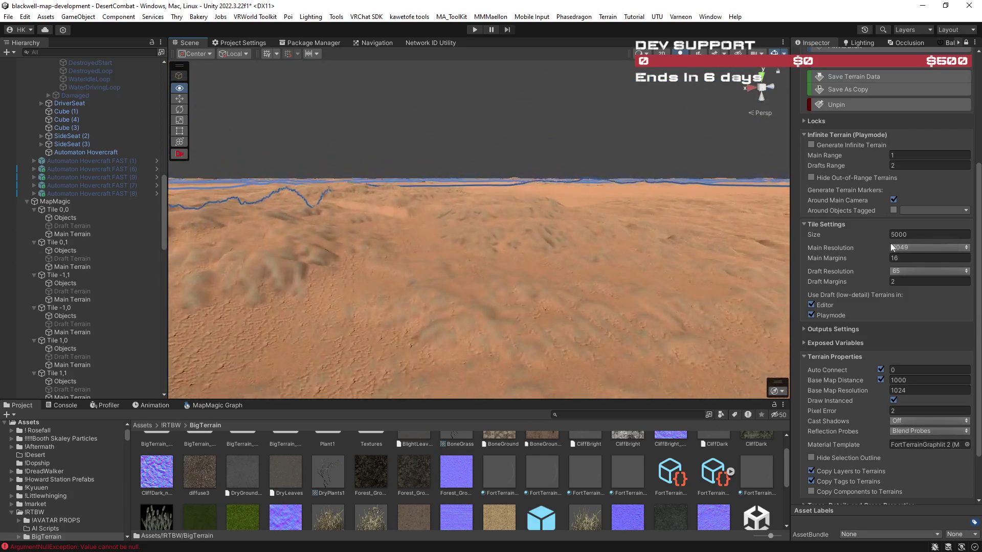
drag(757, 240, 579, 257)
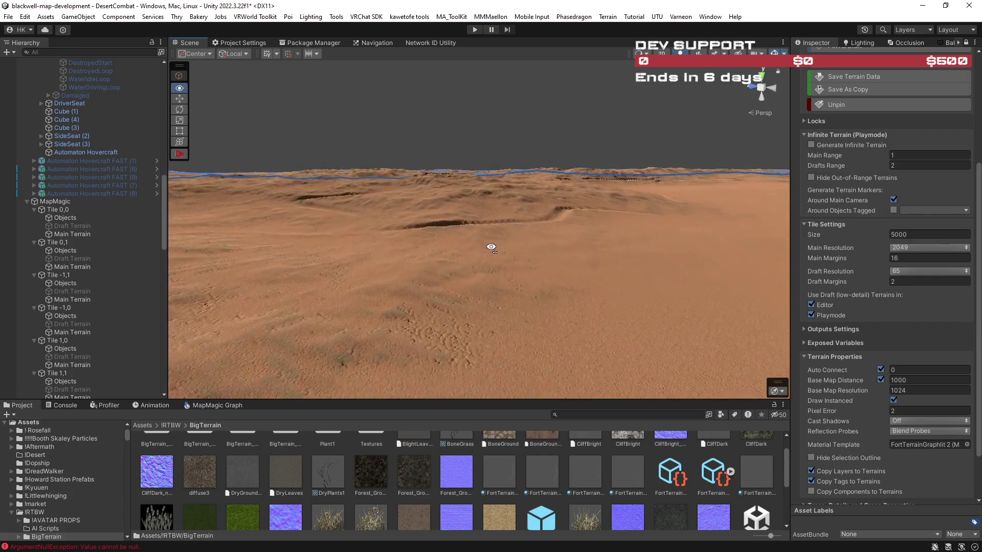
mouse_move(491, 264)
mouse_down()
mouse_move(583, 281)
mouse_move(677, 249)
mouse_up()
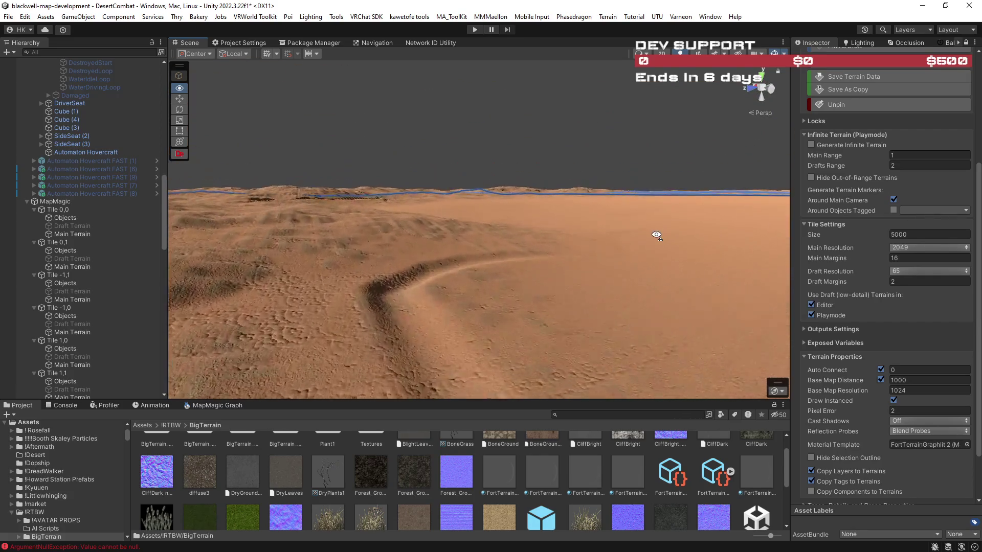
drag(674, 240, 679, 241)
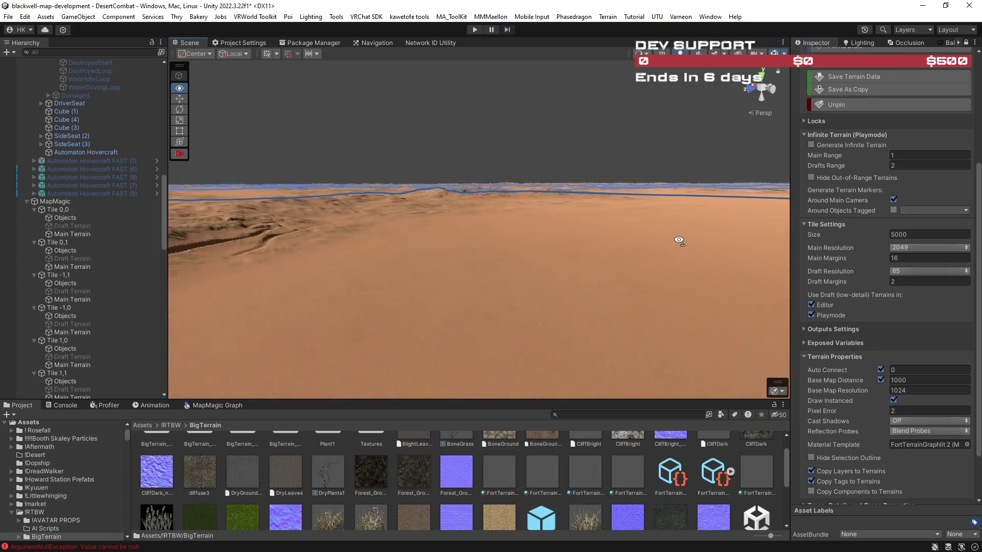
mouse_move(580, 264)
mouse_down()
mouse_move(646, 274)
mouse_move(598, 281)
mouse_move(624, 307)
mouse_move(652, 307)
mouse_move(642, 265)
mouse_move(586, 272)
mouse_move(603, 340)
mouse_move(486, 300)
mouse_move(478, 285)
mouse_move(670, 276)
mouse_move(671, 287)
mouse_move(616, 287)
mouse_move(583, 265)
mouse_move(491, 266)
mouse_move(310, 152)
mouse_up()
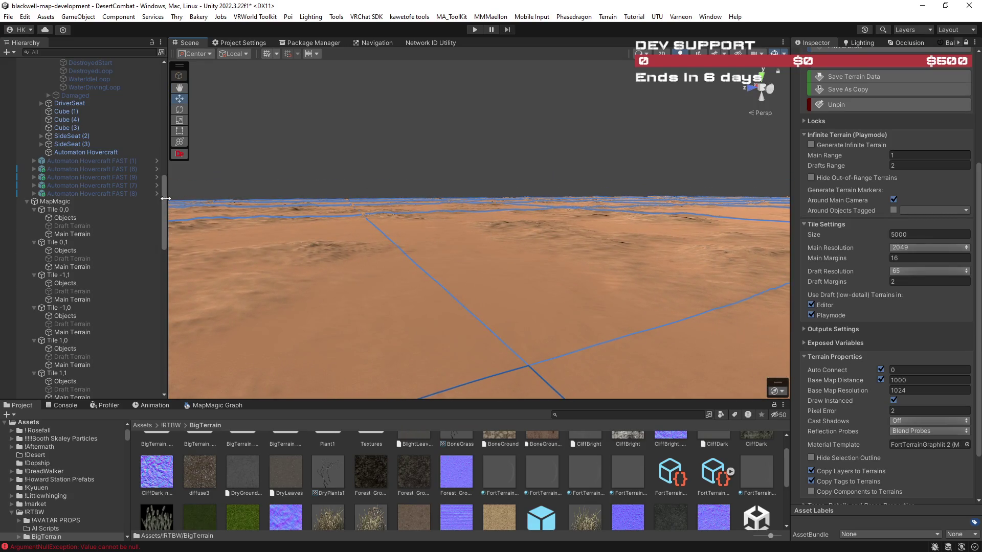
scroll(163, 200, down, 10)
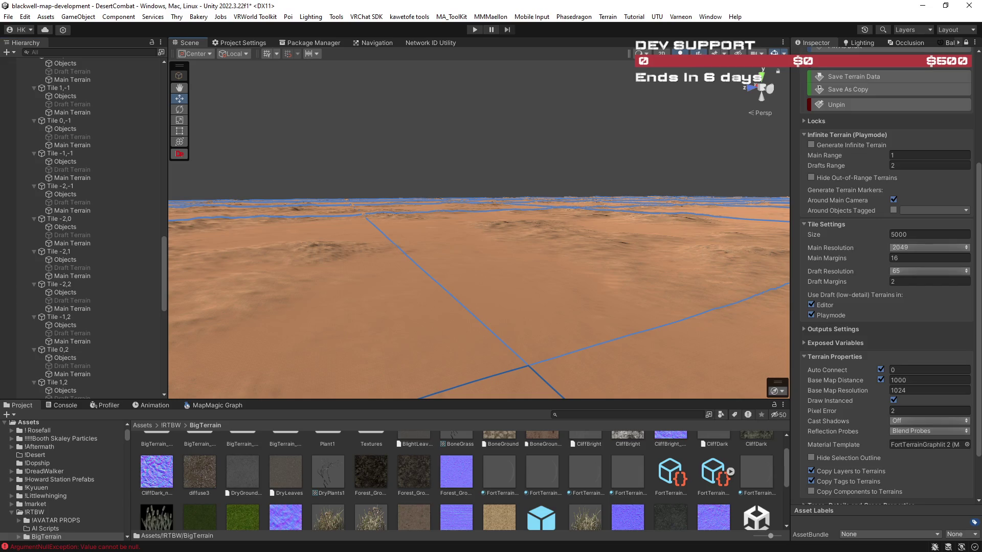
mouse_move(162, 262)
mouse_down()
mouse_move(163, 122)
mouse_move(176, 101)
mouse_up()
click(70, 149)
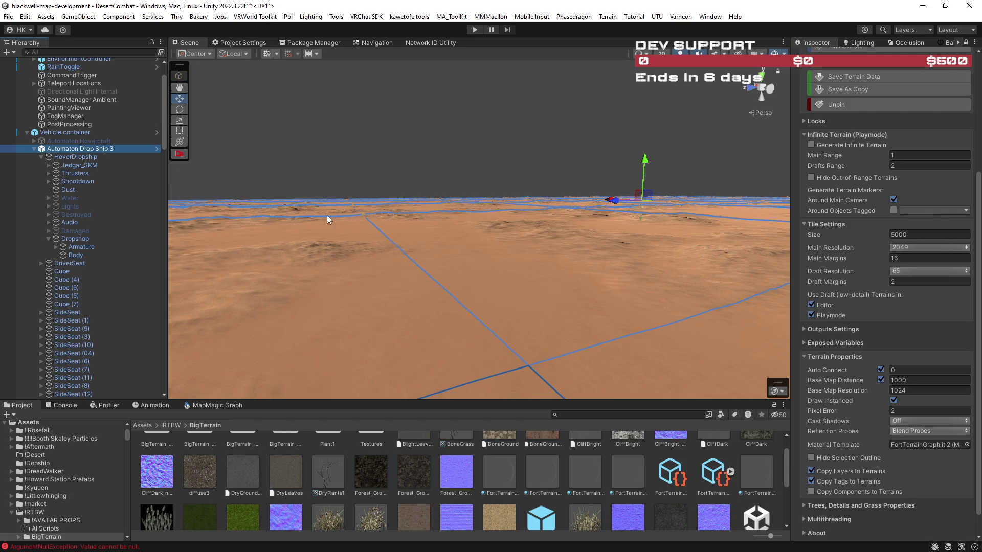
Step: Frame Automaton Drop Ship 3 and select Audio > DrivingLoop to show its Audio Source
key(f)
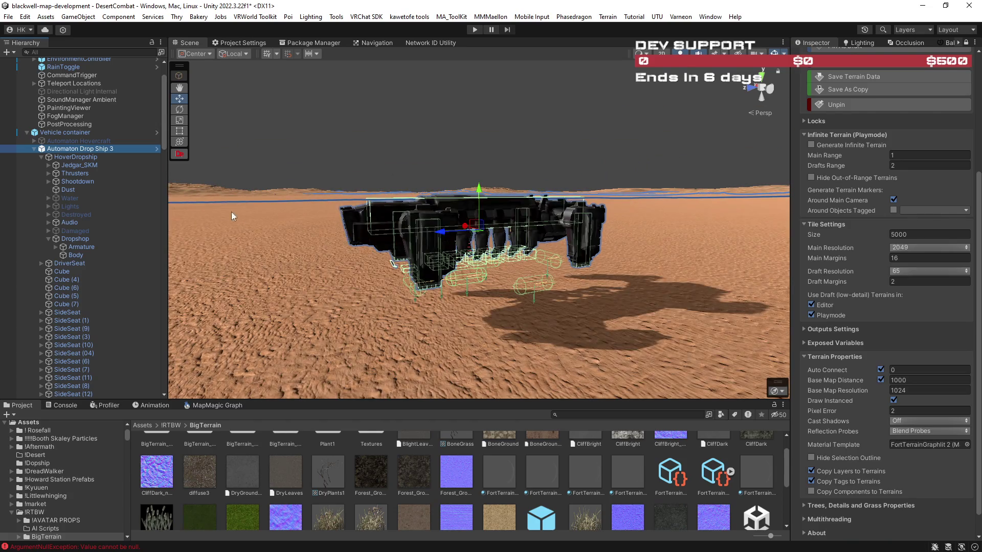
click(88, 223)
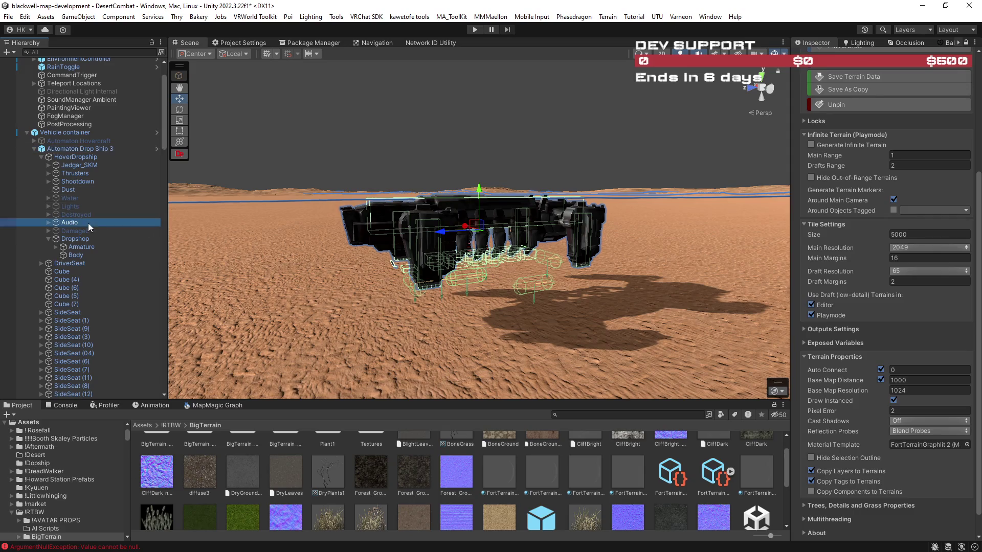
click(49, 222)
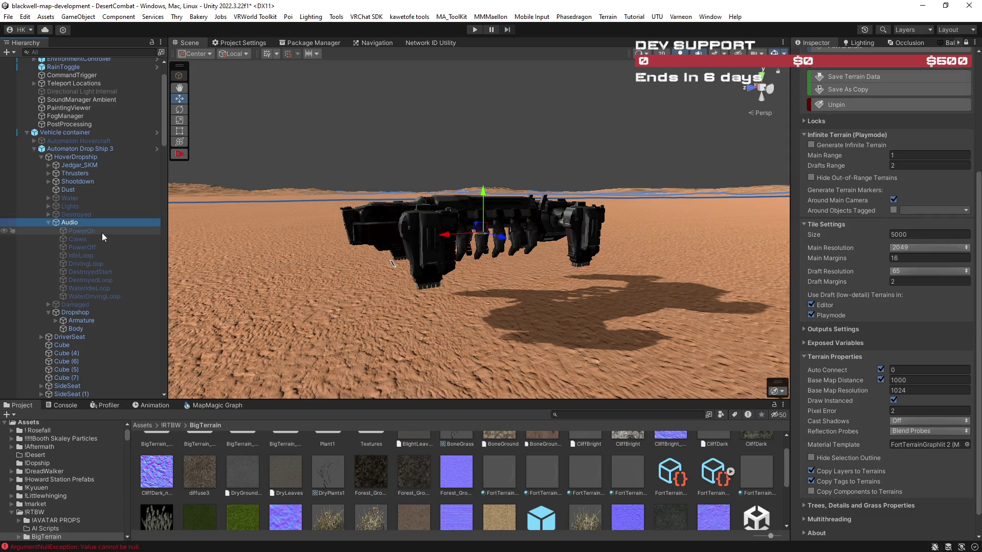
click(102, 255)
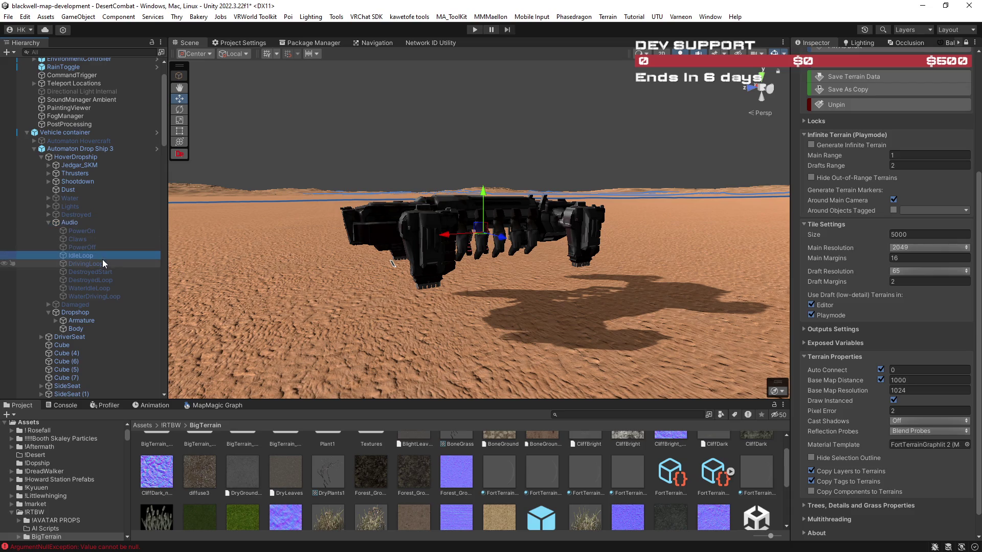
click(104, 264)
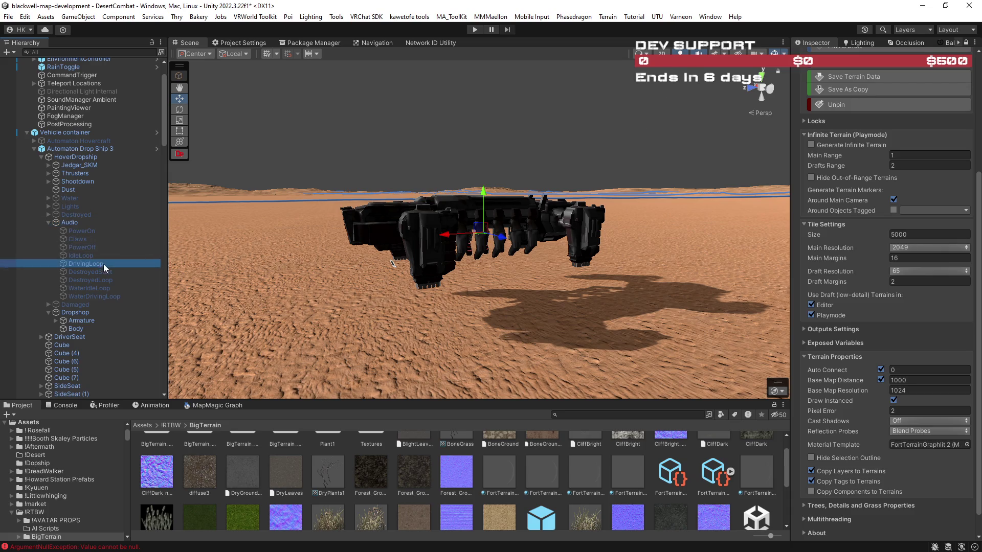
scroll(818, 82, up, 5)
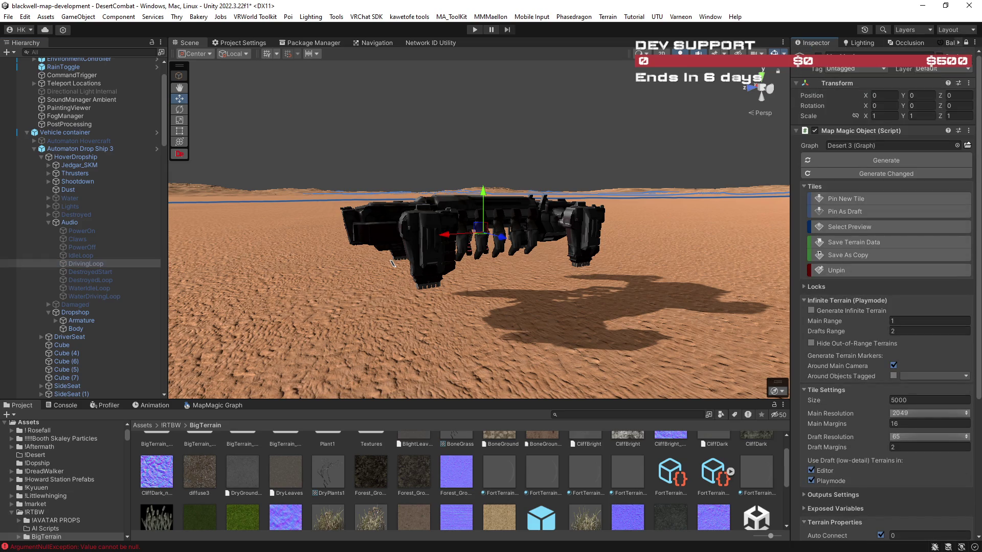
click(965, 42)
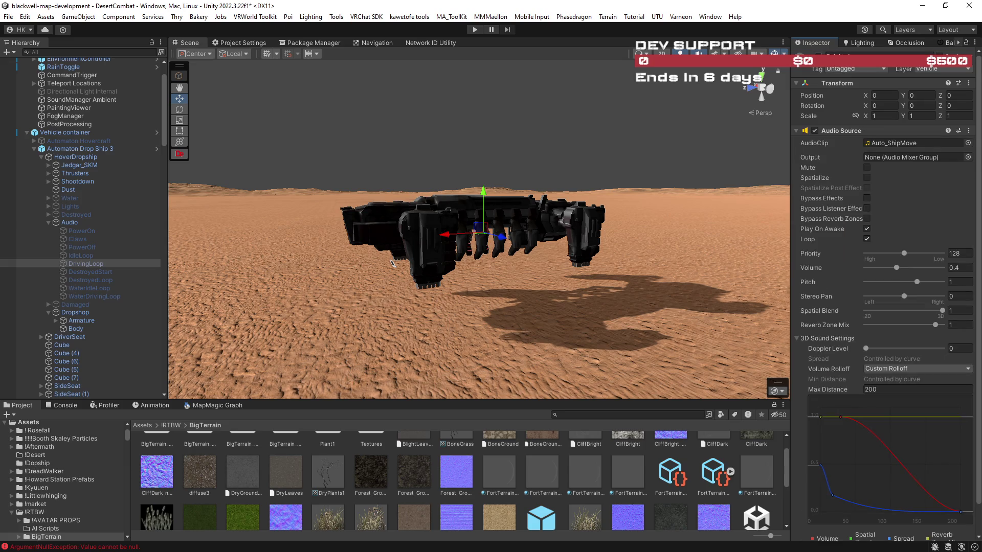
Step: Orbit and zoom around the drop ship to view DrivingLoop's 200-unit range sphere
drag(588, 241, 604, 223)
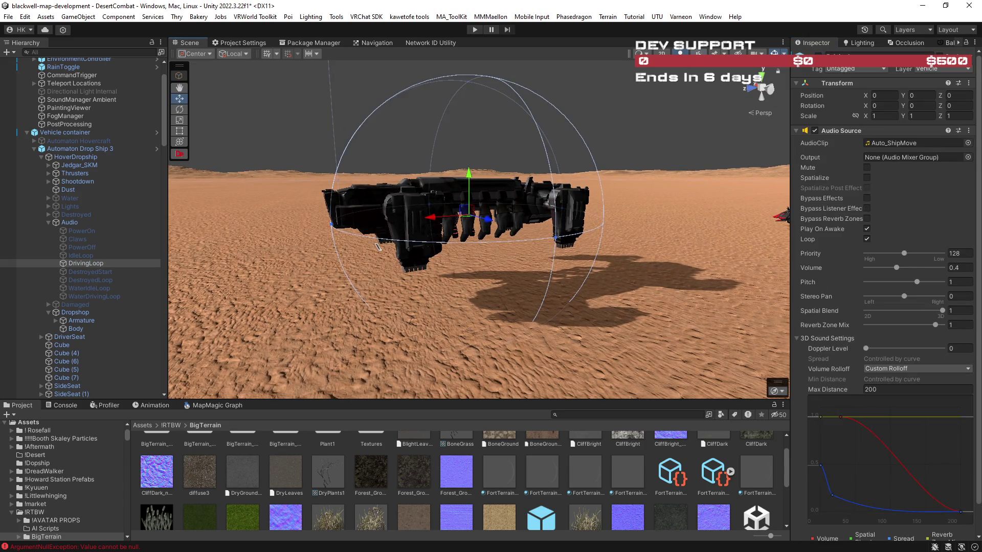
scroll(627, 227, down, 10)
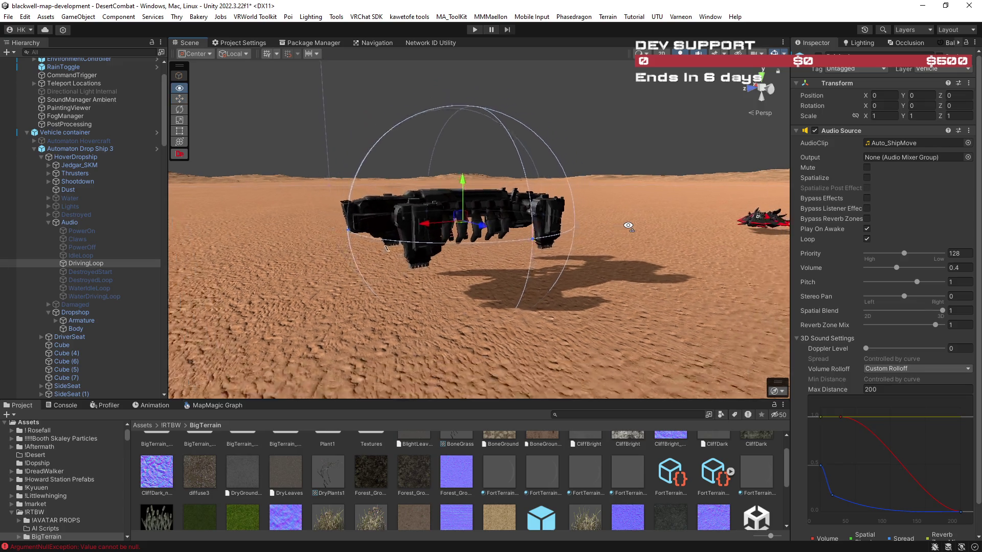
scroll(627, 220, up, 6)
scroll(647, 224, down, 7)
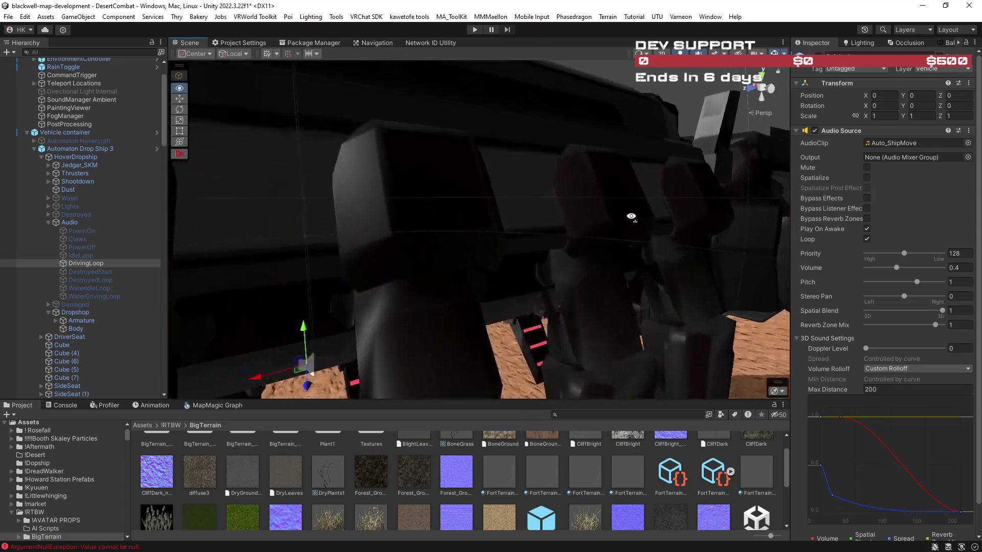
scroll(677, 213, down, 6)
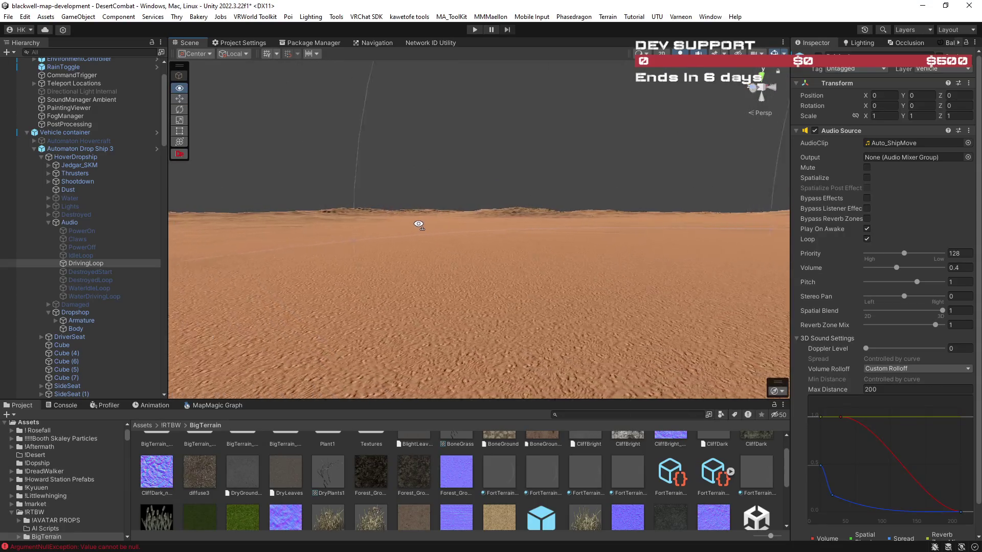
scroll(656, 224, up, 3)
mouse_move(656, 223)
mouse_down()
mouse_move(613, 226)
mouse_move(638, 230)
mouse_move(506, 214)
mouse_move(340, 236)
mouse_move(495, 252)
mouse_move(827, 250)
mouse_up()
mouse_move(627, 259)
mouse_down()
mouse_move(499, 259)
mouse_move(596, 269)
mouse_up()
scroll(887, 305, down, 2)
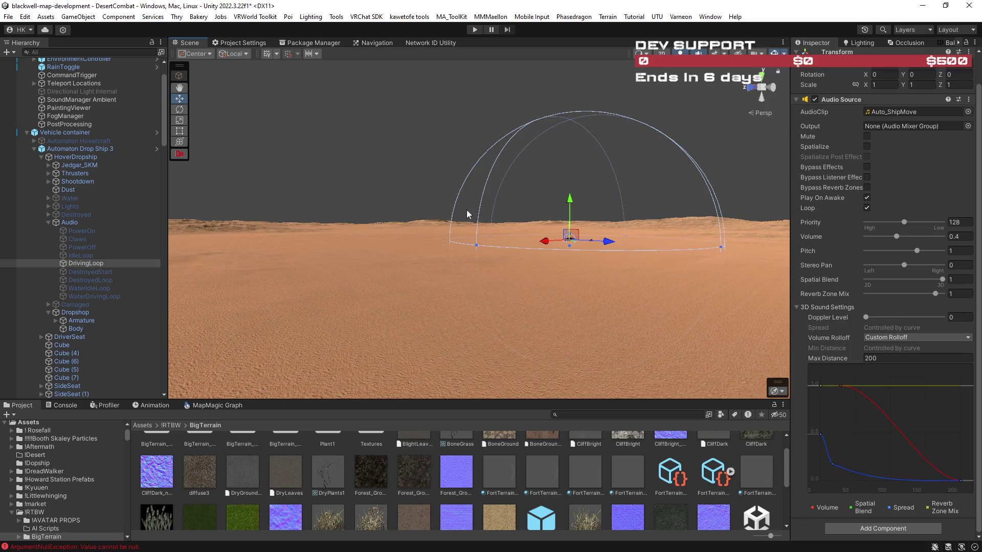
mouse_move(565, 275)
mouse_down()
mouse_move(624, 272)
mouse_move(552, 270)
mouse_move(563, 270)
mouse_move(573, 363)
mouse_up()
mouse_move(644, 187)
mouse_down()
mouse_move(885, 192)
mouse_move(425, 174)
mouse_up()
mouse_move(612, 307)
mouse_down()
mouse_move(668, 313)
mouse_move(727, 348)
mouse_up()
drag(522, 327, 824, 311)
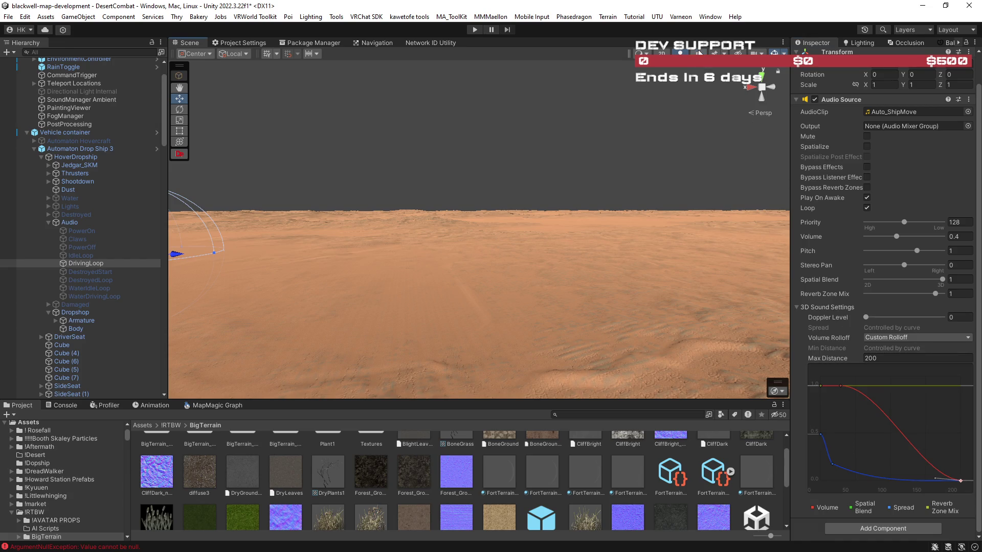
mouse_move(686, 198)
mouse_down()
mouse_move(543, 189)
mouse_move(496, 226)
mouse_move(291, 213)
mouse_move(410, 213)
mouse_move(643, 250)
mouse_up()
key(w)
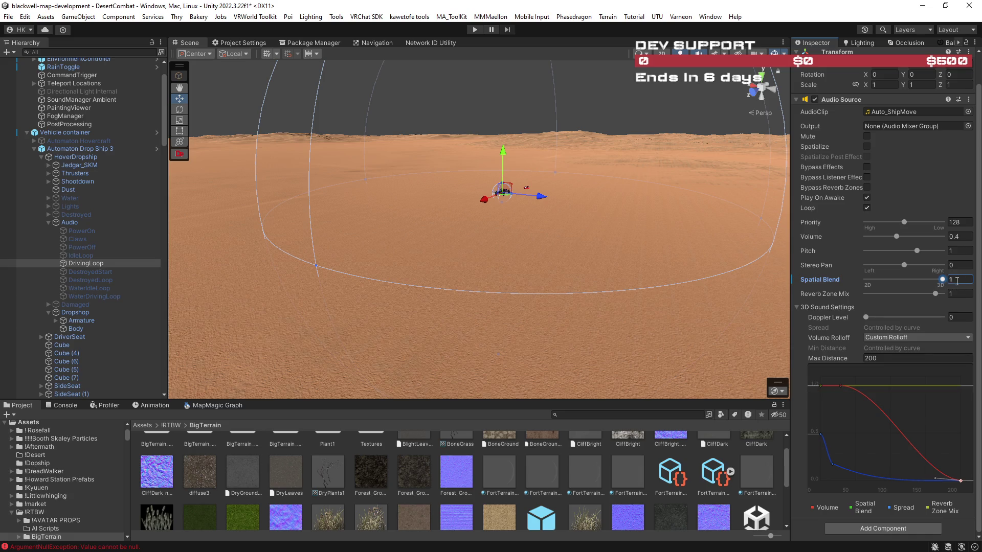
Step: Orbit around the dropship's range dome, drop a DrivingLoop copy into the scene, reselect the original
scroll(837, 151, up, 2)
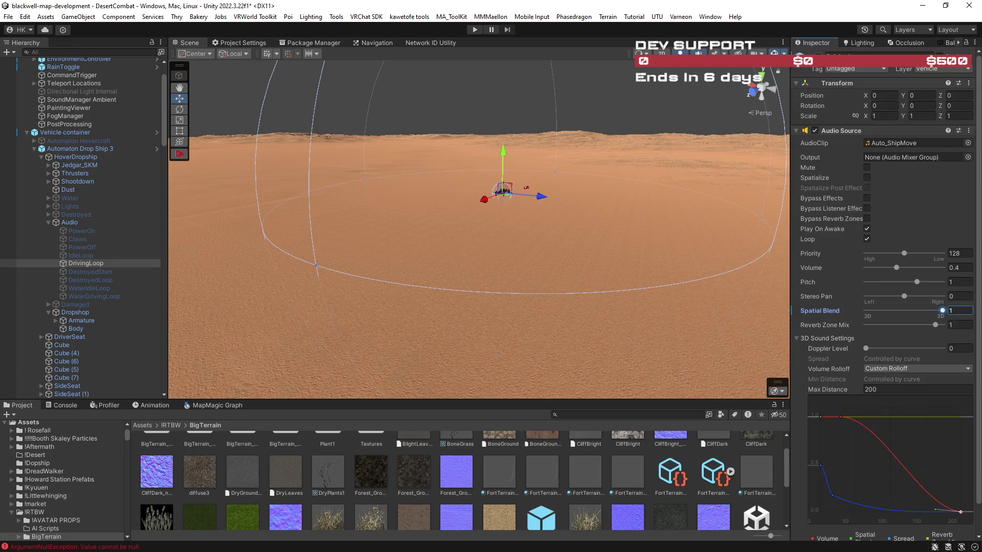
drag(644, 180, 668, 136)
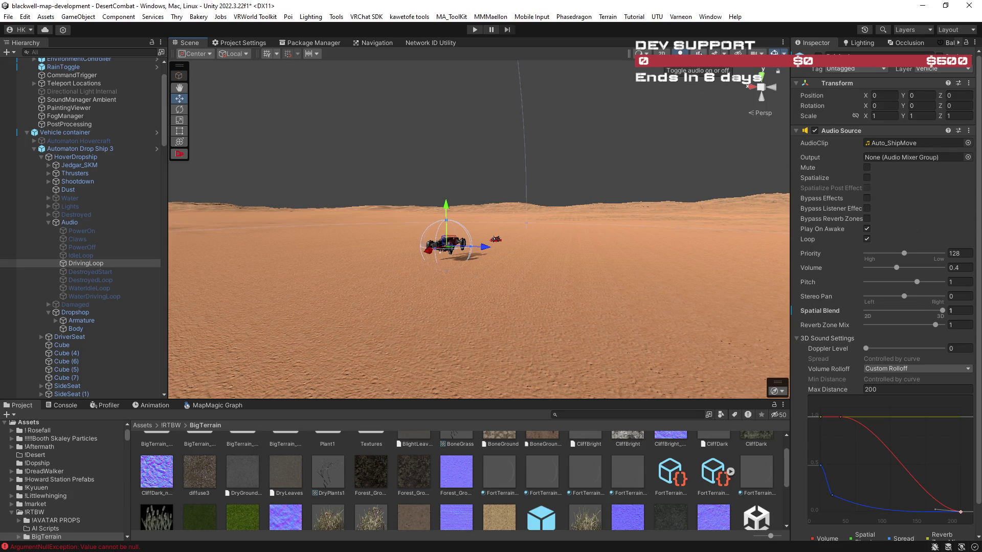
mouse_move(683, 110)
mouse_down()
mouse_move(648, 213)
mouse_move(714, 216)
mouse_up()
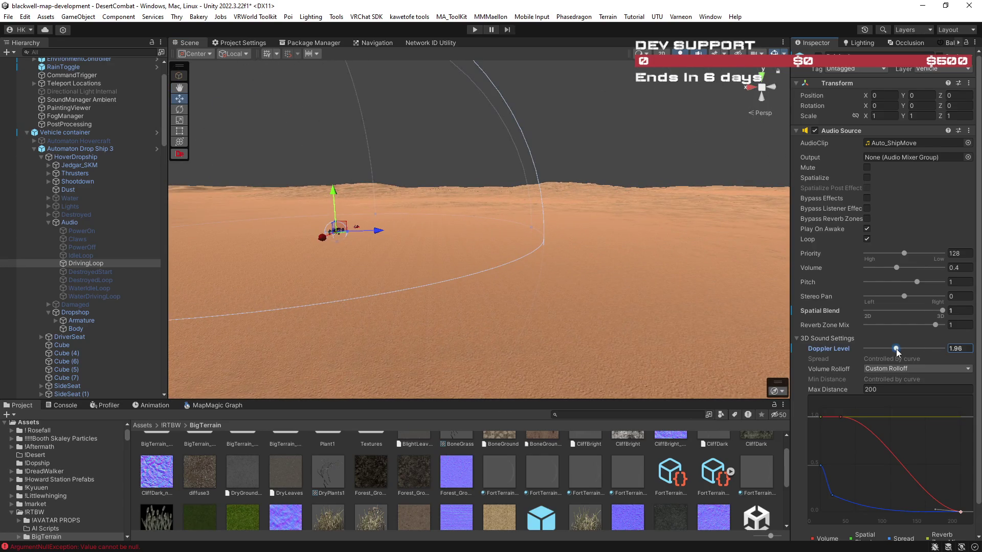
mouse_move(608, 284)
mouse_down()
mouse_move(524, 266)
mouse_move(266, 281)
mouse_up()
drag(492, 278, 219, 277)
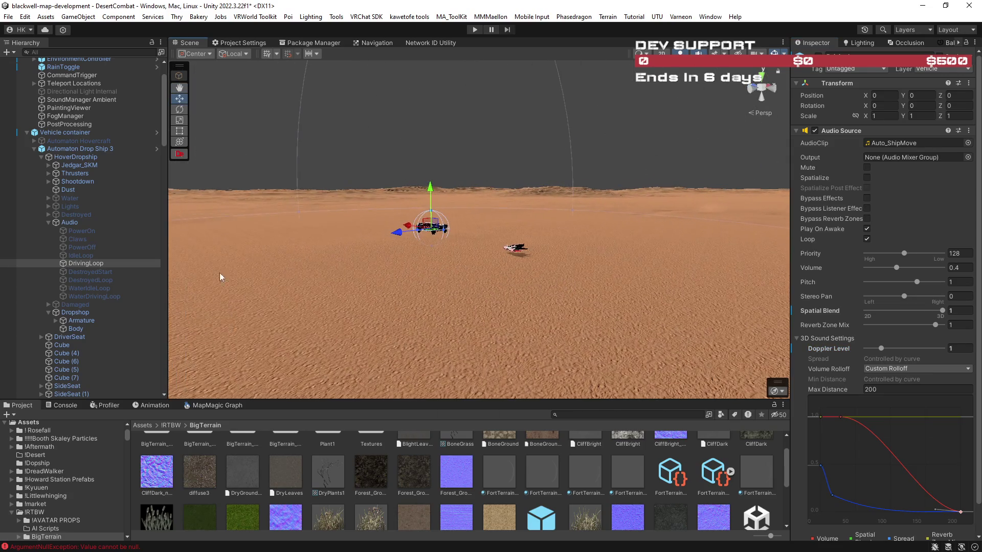
mouse_move(86, 267)
mouse_down()
mouse_move(438, 226)
mouse_move(396, 213)
mouse_up()
click(114, 273)
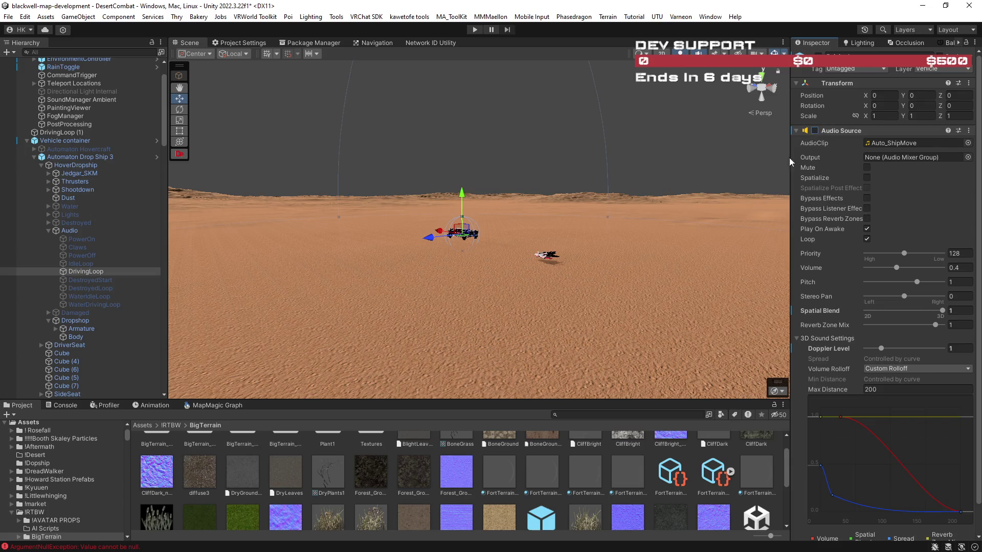
Step: Select Claws, then Vehicle, then DrivingLoop (1) to show its Auto_ShipMove Audio Source
click(108, 247)
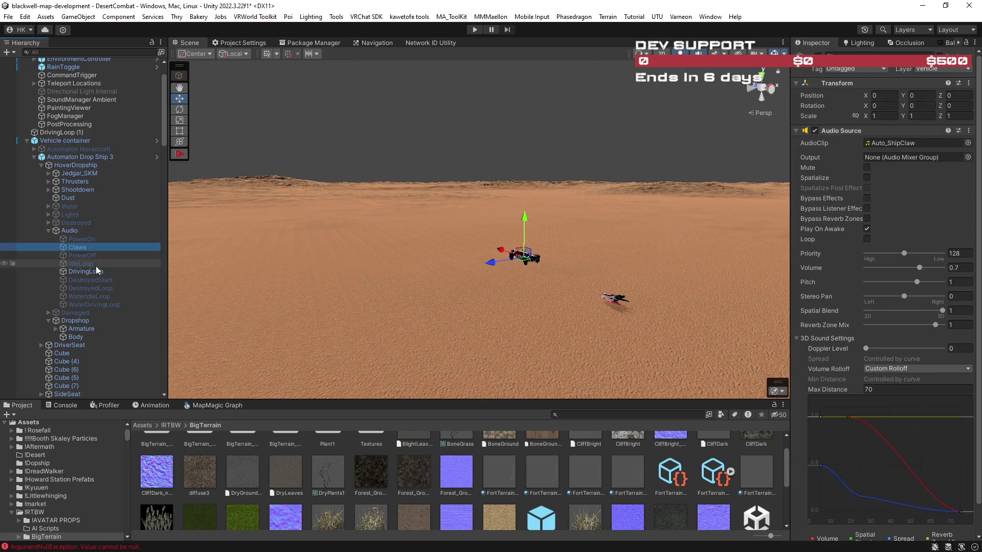
click(65, 139)
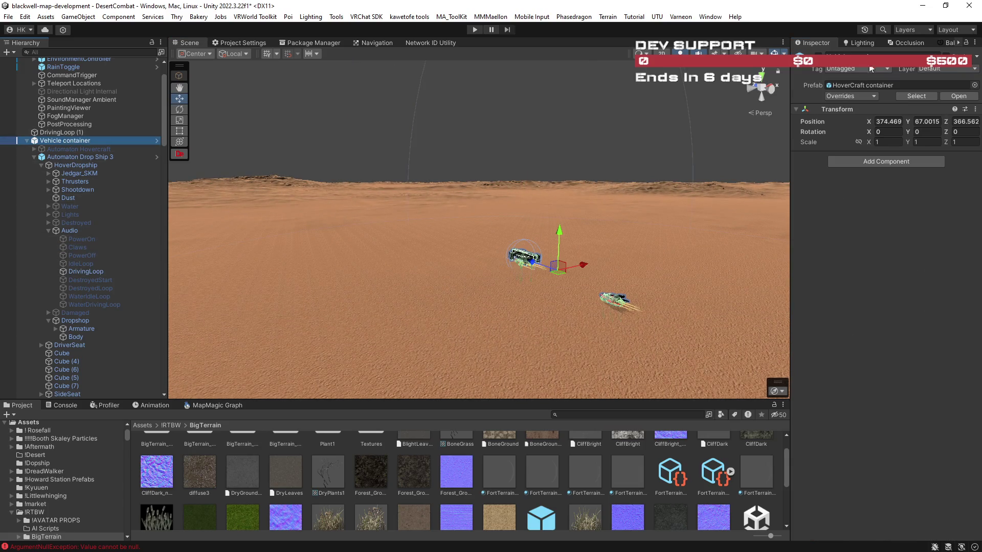
click(112, 132)
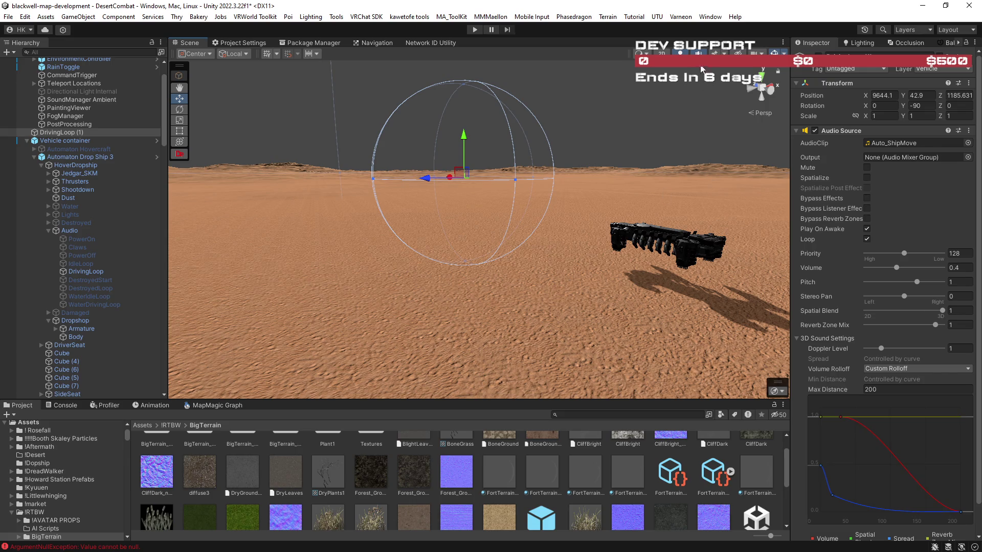
Step: Set DrivingLoop (1)'s Max Distance to 400 and orbit out to see the wider range dome
mouse_move(646, 128)
mouse_down()
mouse_move(445, 136)
mouse_move(719, 125)
mouse_move(712, 116)
mouse_move(730, 110)
mouse_move(919, 166)
mouse_move(724, 203)
mouse_move(736, 232)
mouse_move(858, 355)
mouse_up()
mouse_move(568, 269)
mouse_down()
mouse_move(709, 234)
mouse_move(692, 217)
mouse_move(318, 242)
mouse_up()
scroll(319, 242, down, 10)
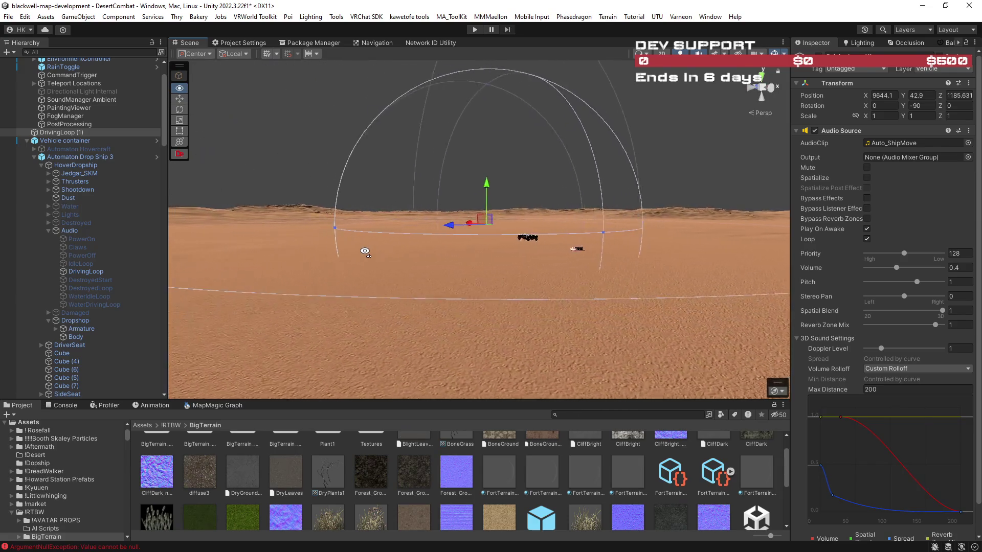
text(4)
mouse_move(573, 286)
mouse_down()
mouse_move(585, 280)
mouse_move(171, 277)
mouse_move(967, 280)
mouse_move(938, 281)
mouse_move(852, 391)
mouse_up()
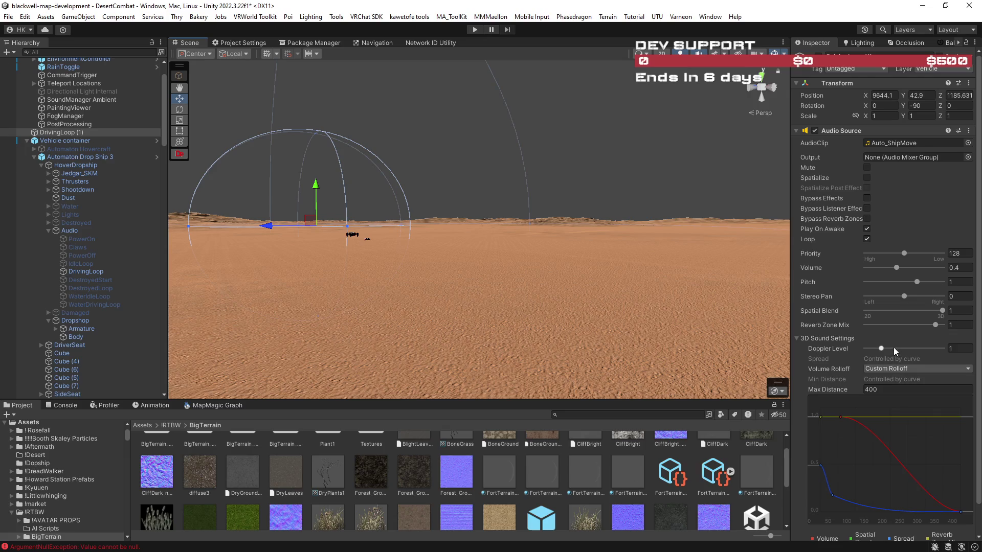
text(2)
Step: Set Doppler Level to 2, then orbit around the drop ship's 400-unit sound range
mouse_move(461, 299)
mouse_down()
mouse_move(408, 296)
mouse_move(936, 297)
mouse_move(784, 313)
mouse_up()
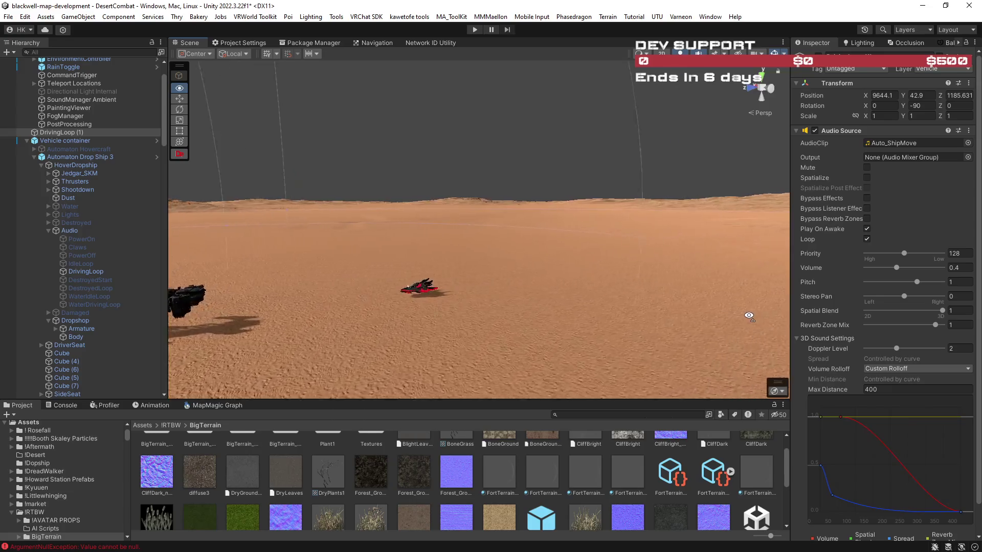
drag(567, 317, 712, 316)
mouse_move(618, 304)
mouse_down()
mouse_move(376, 278)
mouse_move(920, 290)
mouse_up()
mouse_move(712, 295)
mouse_down()
mouse_move(720, 324)
mouse_move(699, 314)
mouse_up()
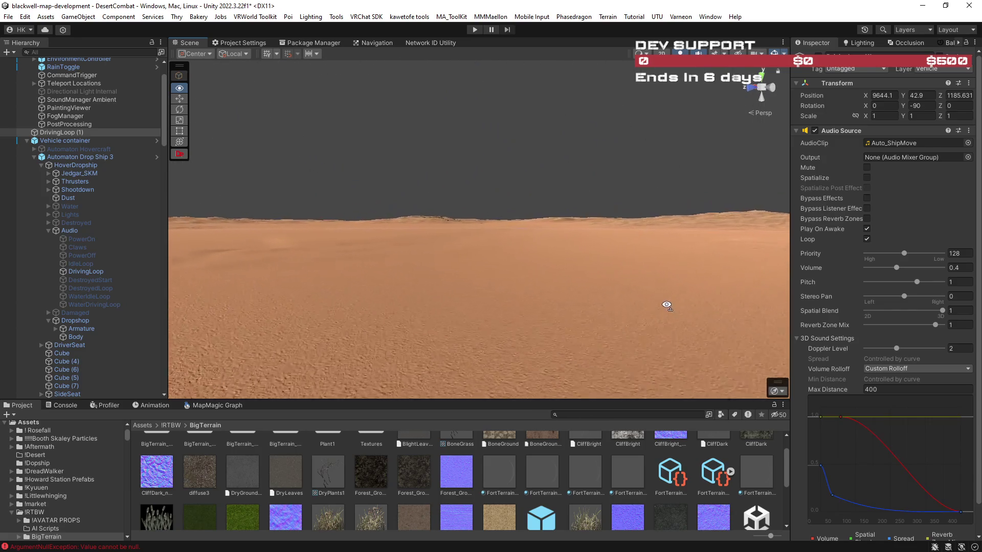
drag(291, 299, 453, 302)
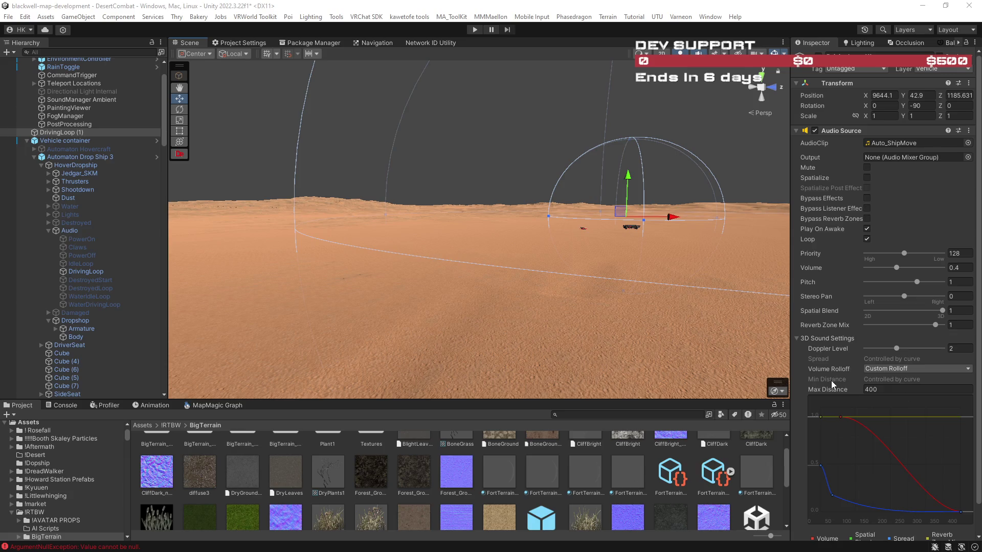
mouse_move(626, 310)
mouse_down()
mouse_move(703, 294)
mouse_move(622, 287)
mouse_move(294, 291)
mouse_move(294, 301)
mouse_move(368, 292)
mouse_up()
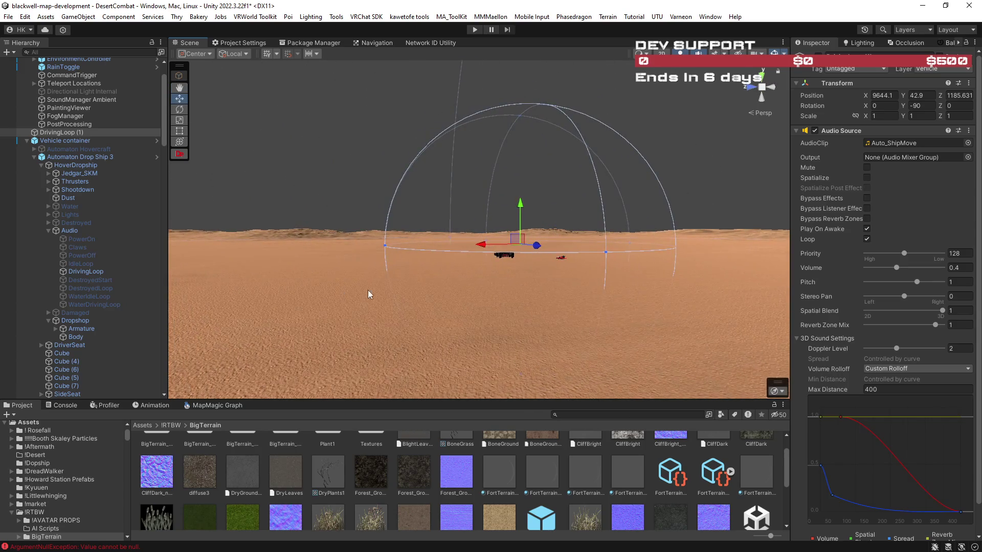
mouse_move(618, 231)
mouse_down()
mouse_move(557, 274)
mouse_move(621, 291)
mouse_move(328, 278)
mouse_move(515, 309)
mouse_up()
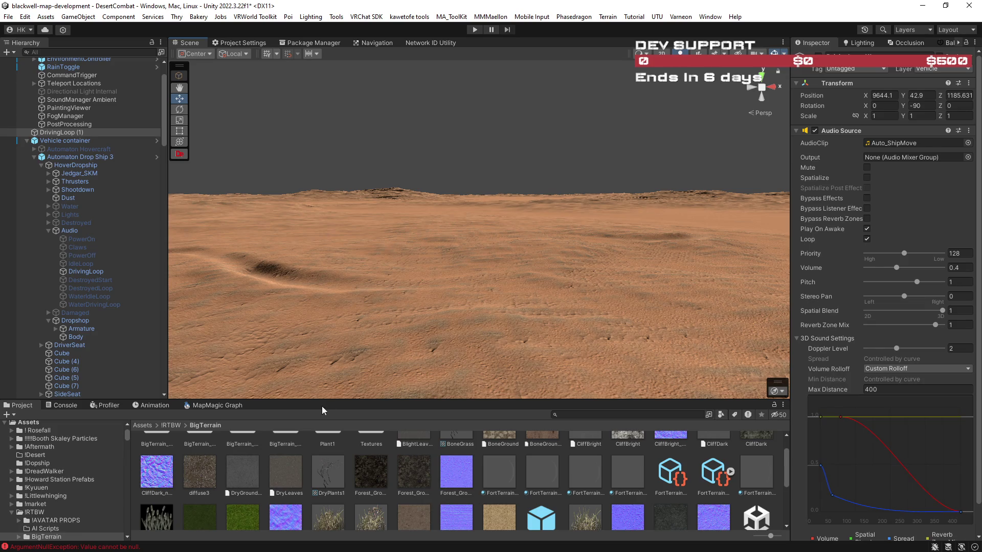
Step: Switch to the MapMagic Graph and pan to the Height group's Noise, Curve and Erosion nodes
click(224, 405)
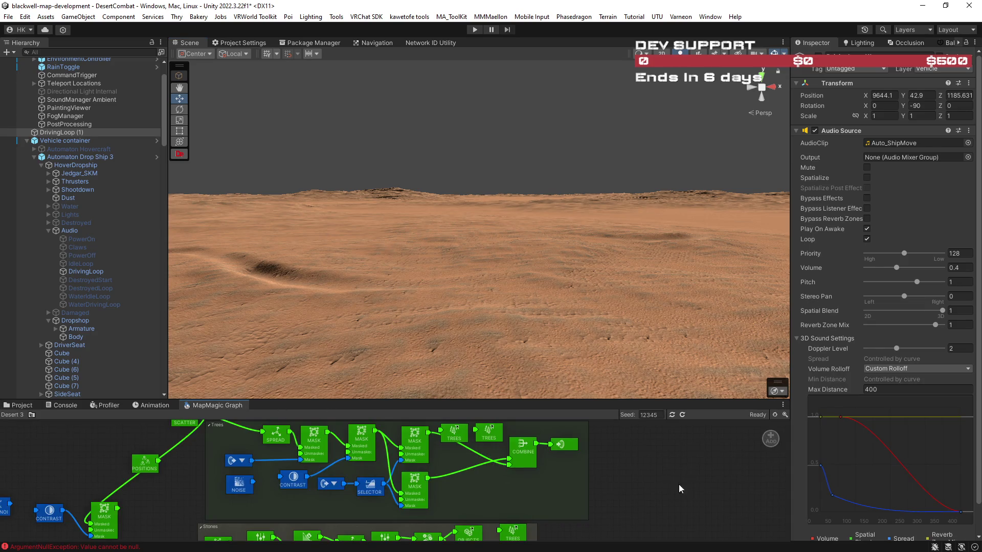
scroll(679, 484, down, 5)
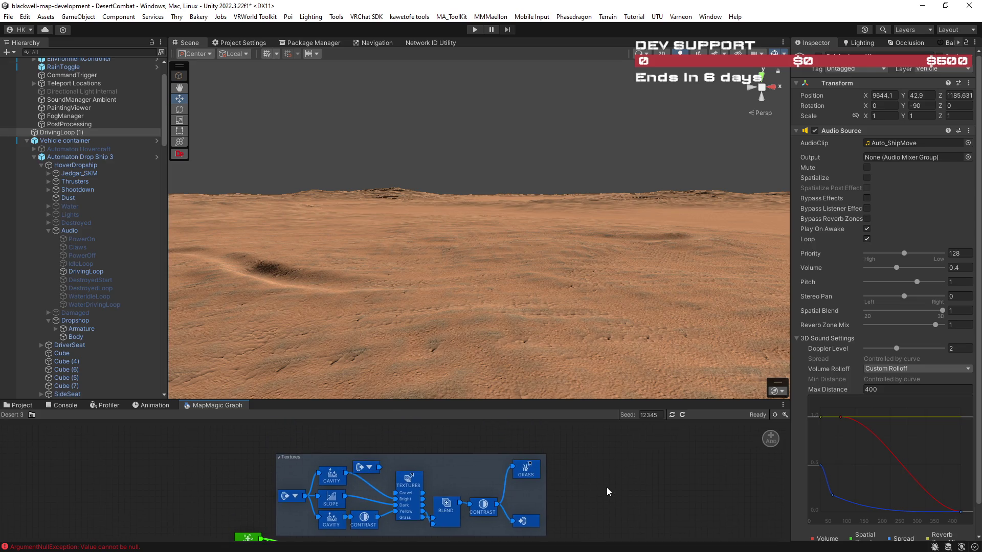
scroll(606, 483, up, 2)
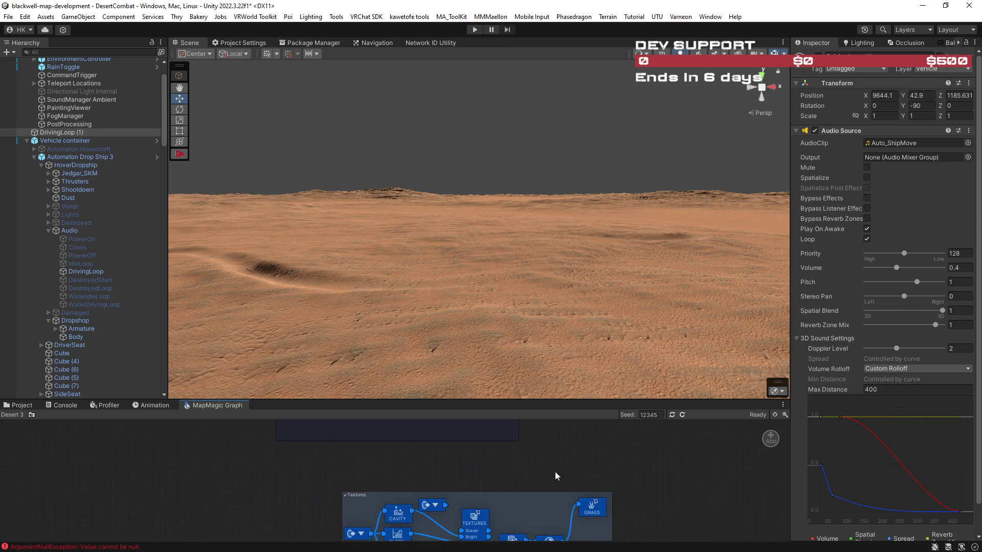
scroll(554, 471, up, 3)
scroll(524, 490, up, 3)
mouse_move(541, 481)
mouse_down()
mouse_move(654, 508)
mouse_move(695, 489)
mouse_move(729, 494)
mouse_up()
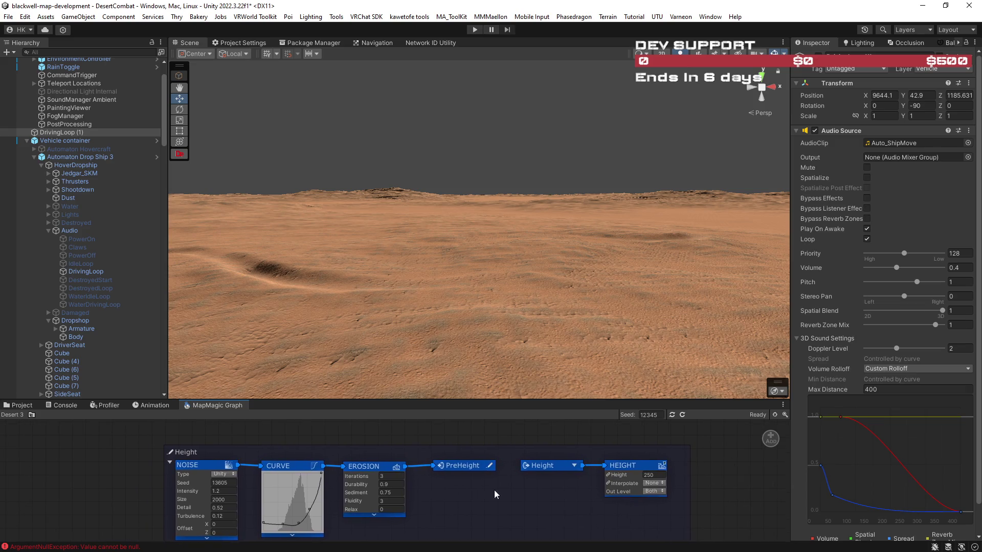
drag(469, 495, 521, 483)
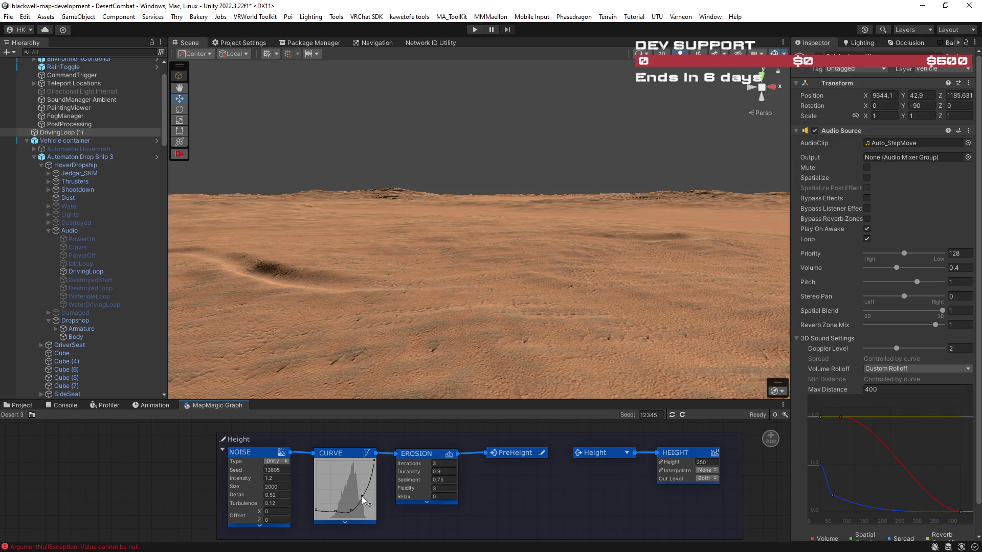
Step: Add a CURVE node control point, nudge it into shape, and set Noise Intensity to 1.3
click(360, 490)
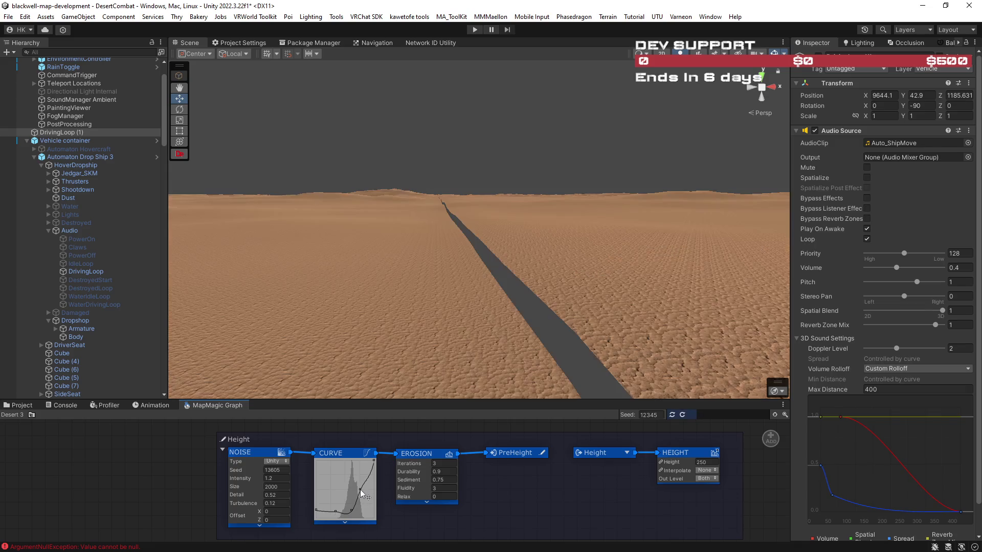
drag(360, 490, 359, 488)
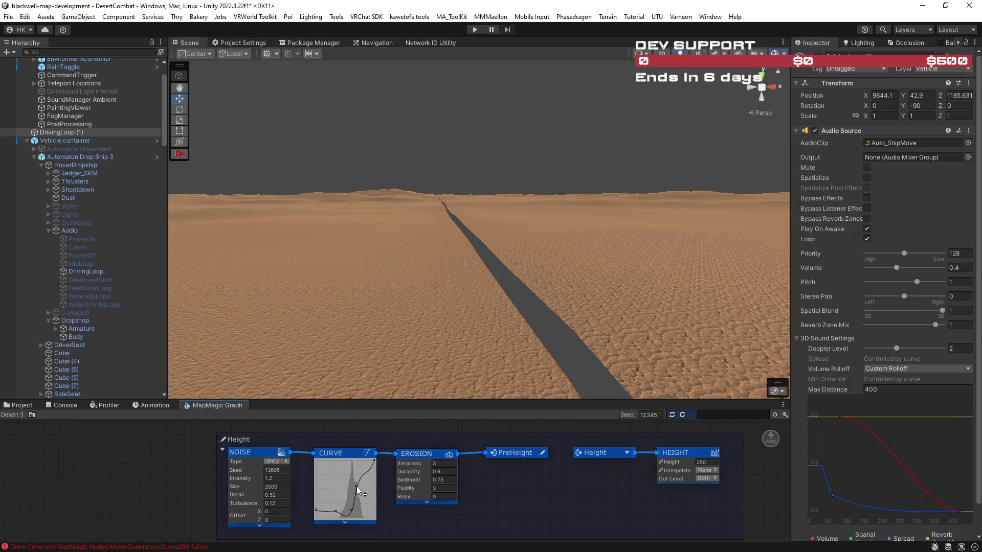
drag(357, 485, 359, 488)
text(3)
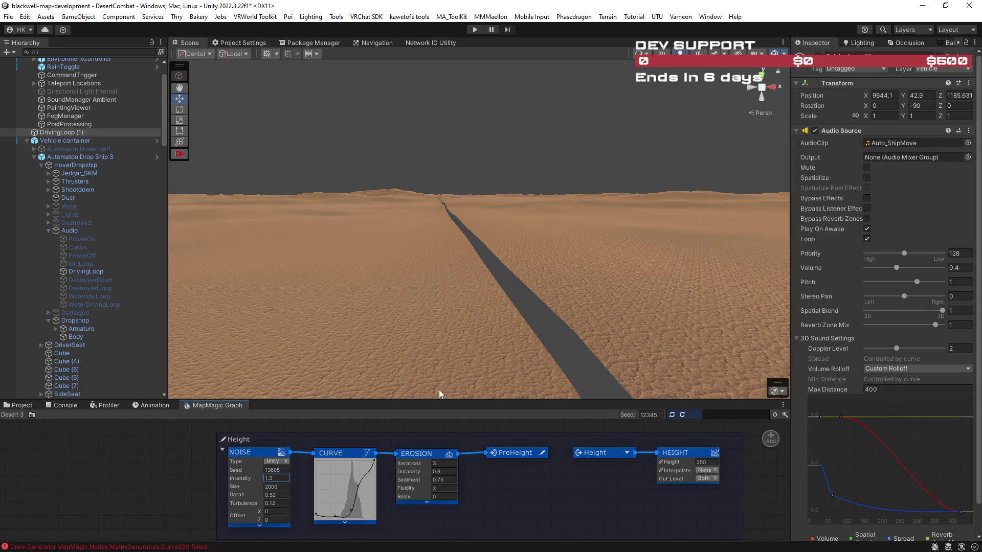
Step: Frame the dropship's engine audio source and orbit across the regenerated desert around it
mouse_move(423, 324)
mouse_down()
mouse_move(237, 325)
mouse_move(433, 321)
mouse_up()
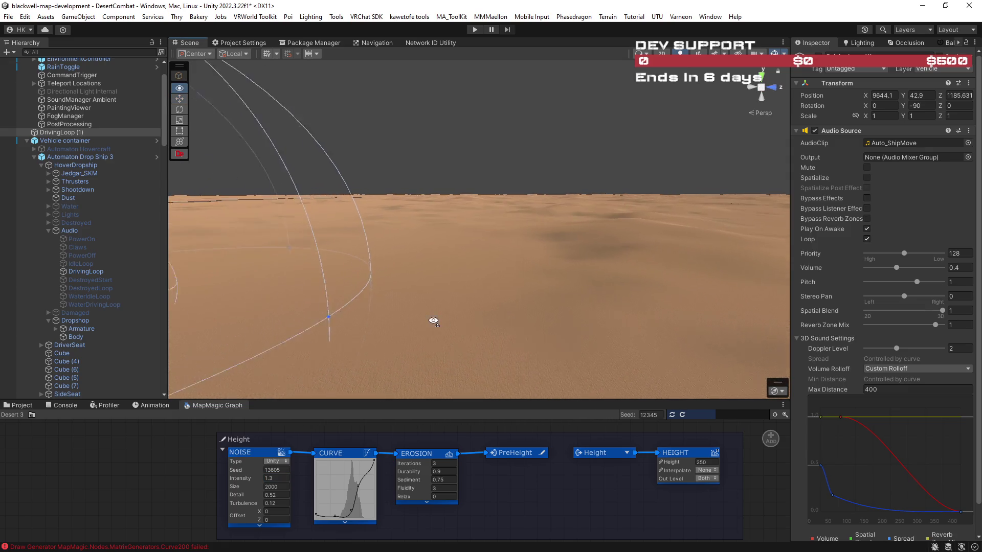
key(f)
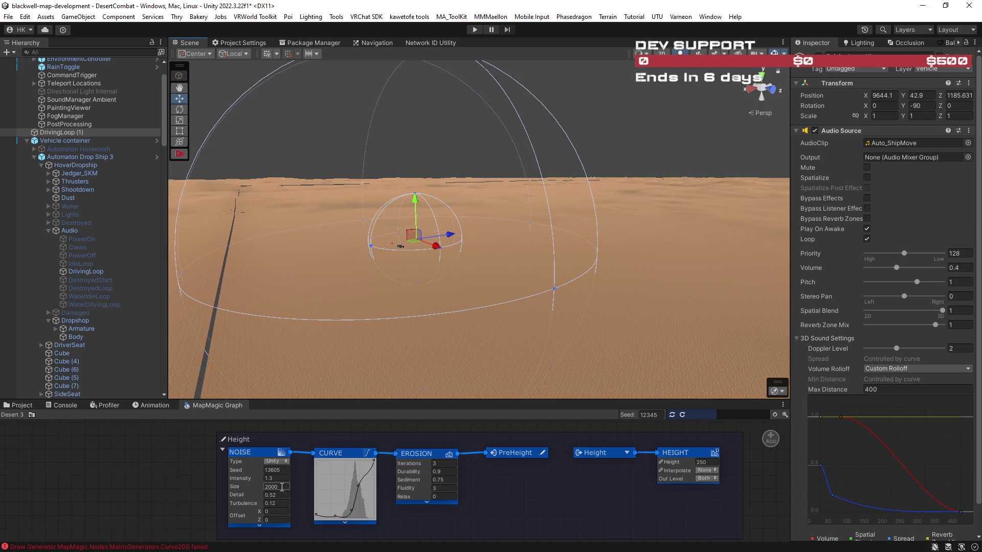
mouse_move(548, 361)
mouse_down()
mouse_move(478, 351)
mouse_move(482, 358)
mouse_up()
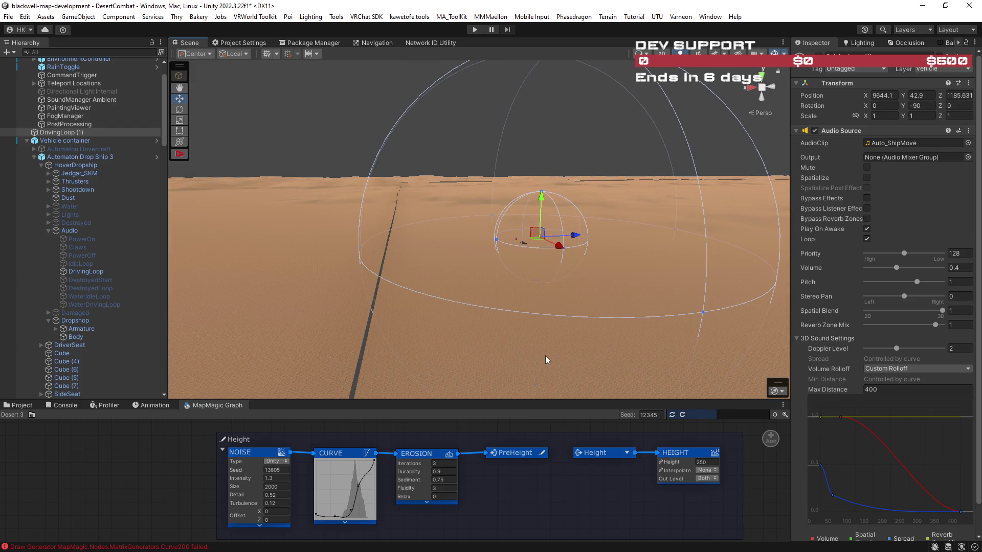
mouse_move(551, 353)
mouse_down()
mouse_move(401, 336)
mouse_move(587, 345)
mouse_up()
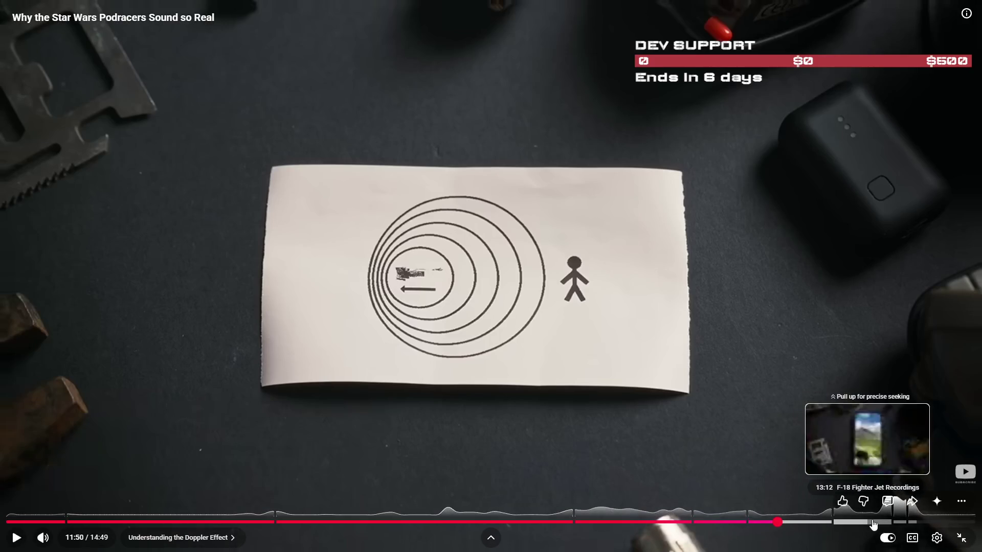
Step: Resume the Star Wars Podracers sound video at its Doppler effect explanation
click(752, 377)
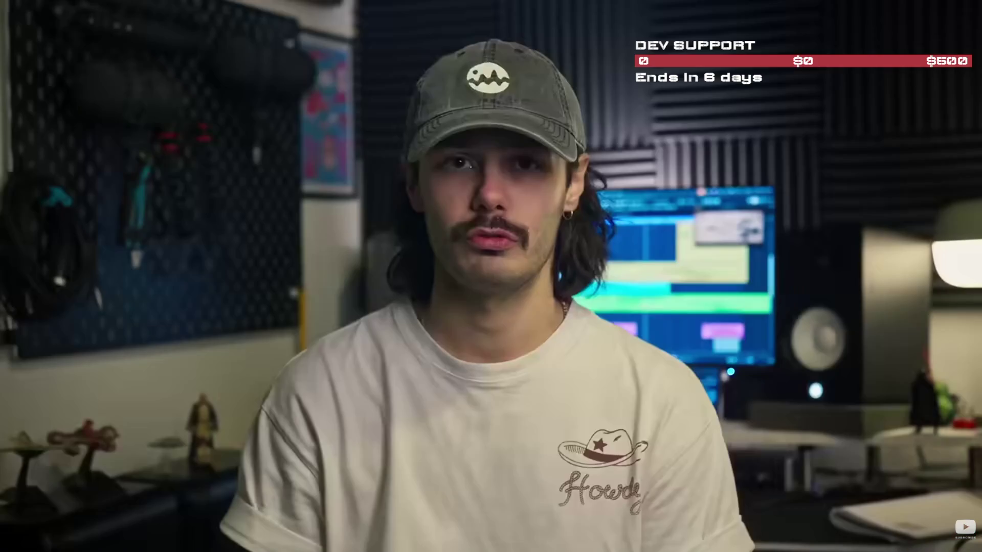
mouse_move(686, 302)
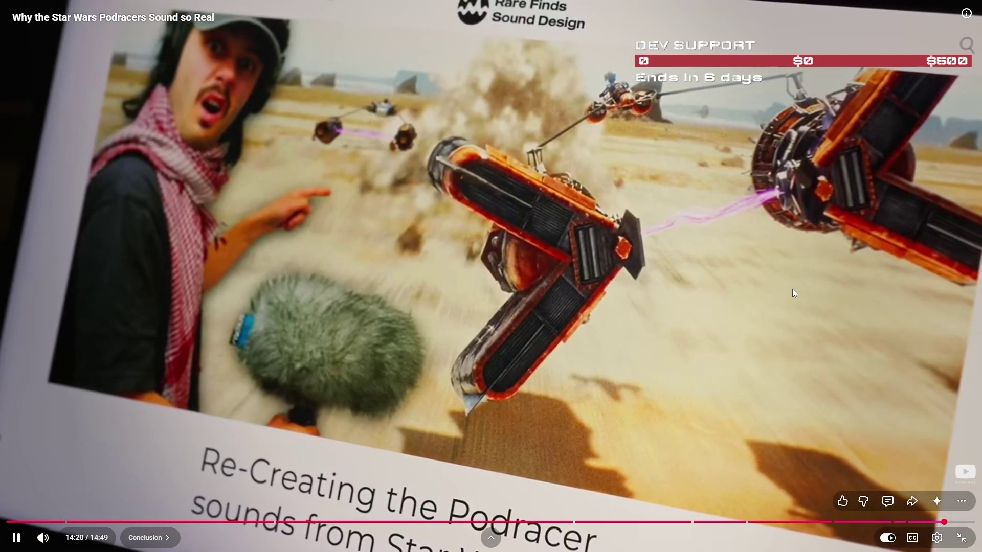
Step: Pause the podracer video, exit fullscreen, and minimize Chrome to bring Unity back
click(793, 290)
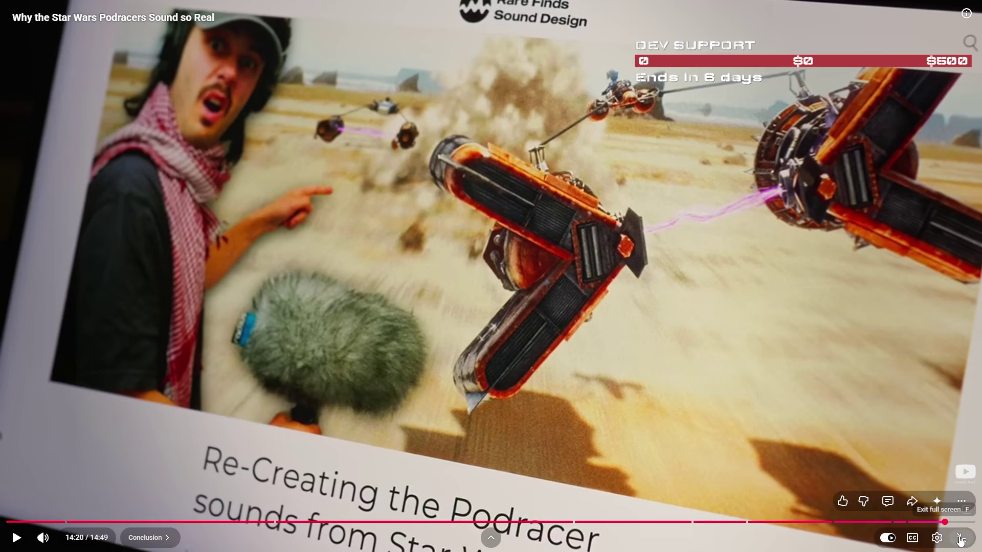
click(966, 538)
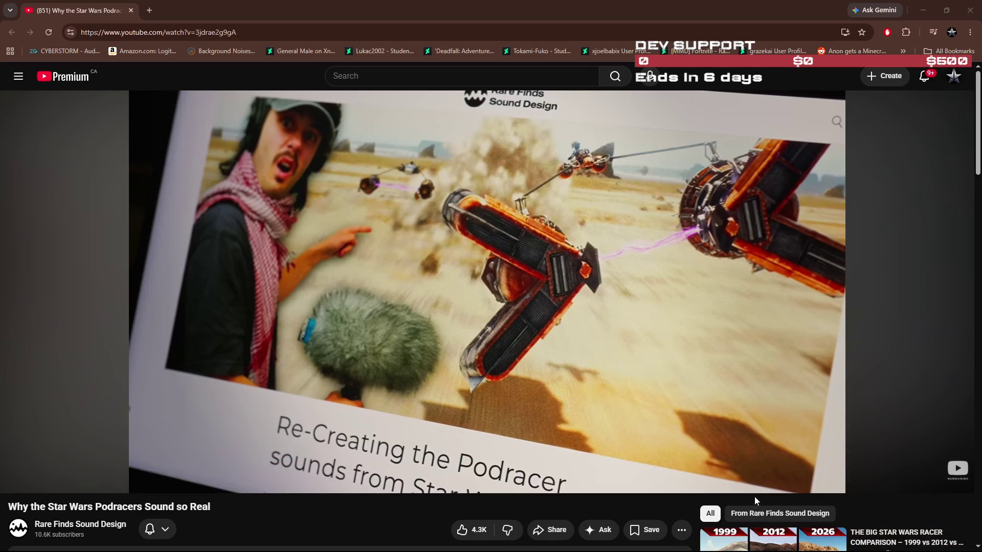
click(923, 10)
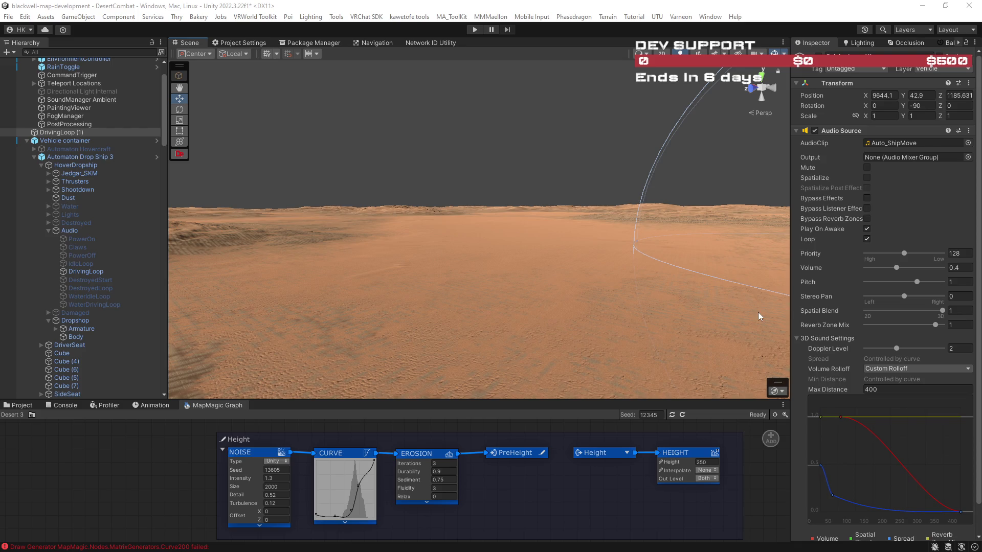
Step: Fly over the generated desert terrain, then set the NOISE node Size to 100
mouse_move(493, 285)
mouse_down()
mouse_move(532, 280)
mouse_move(619, 320)
mouse_move(385, 204)
mouse_up()
mouse_move(534, 229)
mouse_down()
mouse_move(423, 283)
mouse_move(351, 248)
mouse_move(588, 252)
mouse_move(811, 291)
mouse_move(697, 272)
mouse_move(688, 252)
mouse_up()
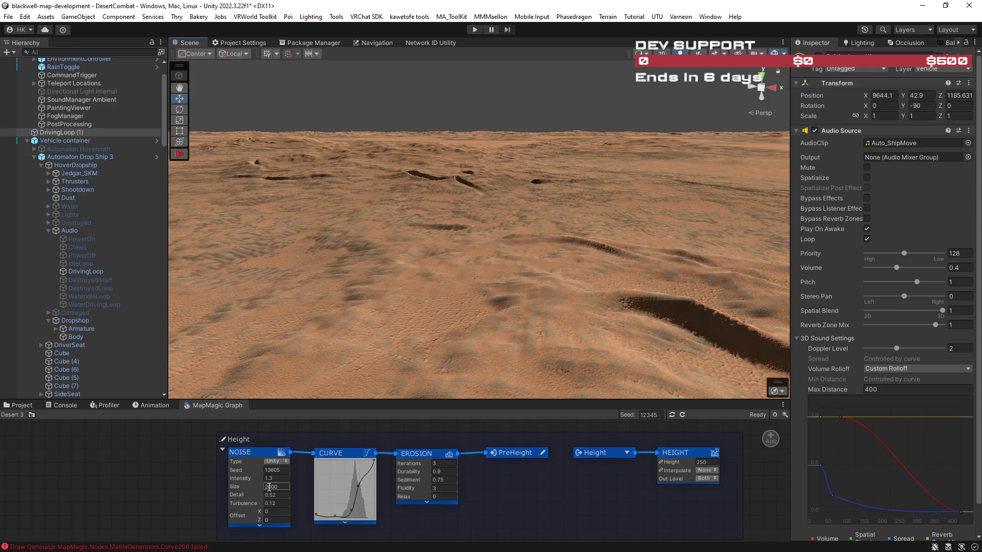
drag(532, 297, 532, 328)
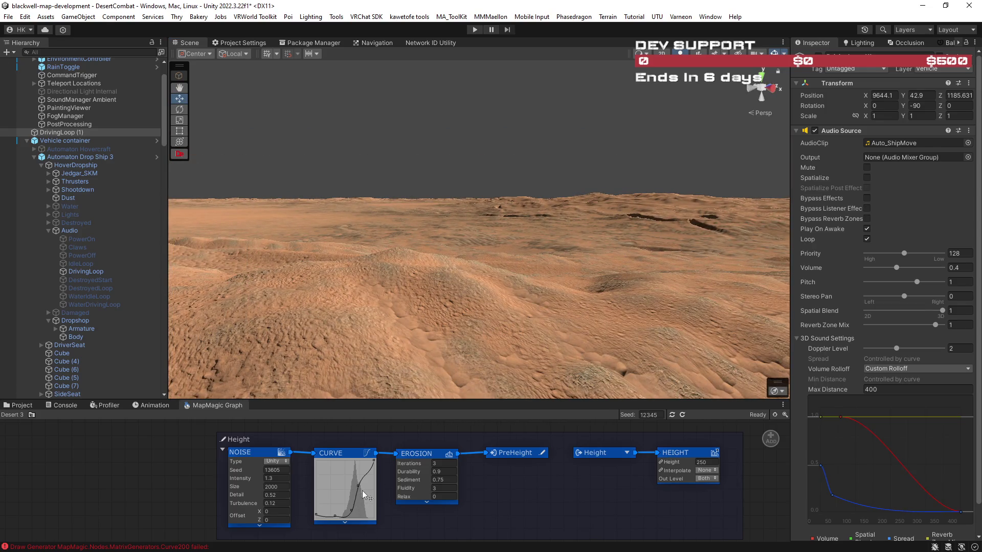
click(275, 488)
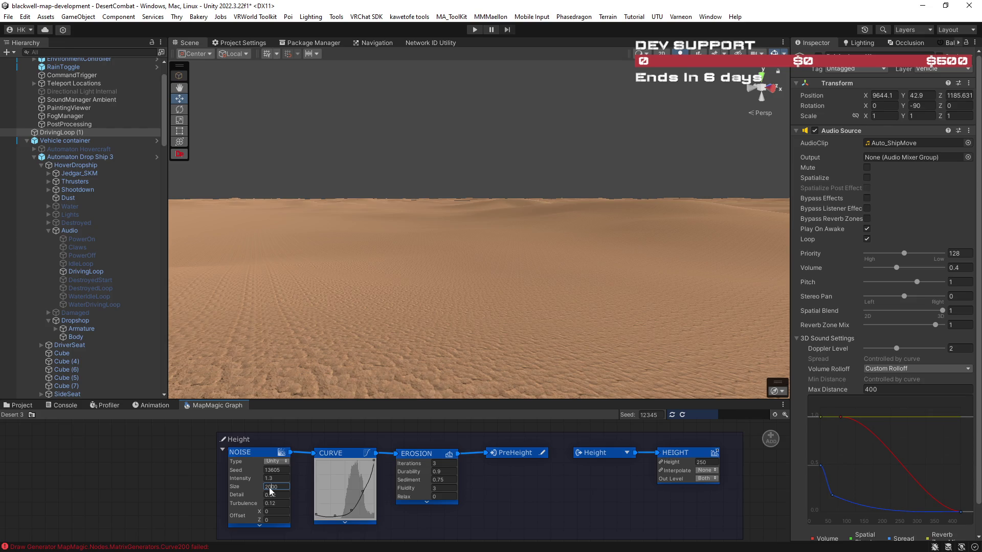
text(100)
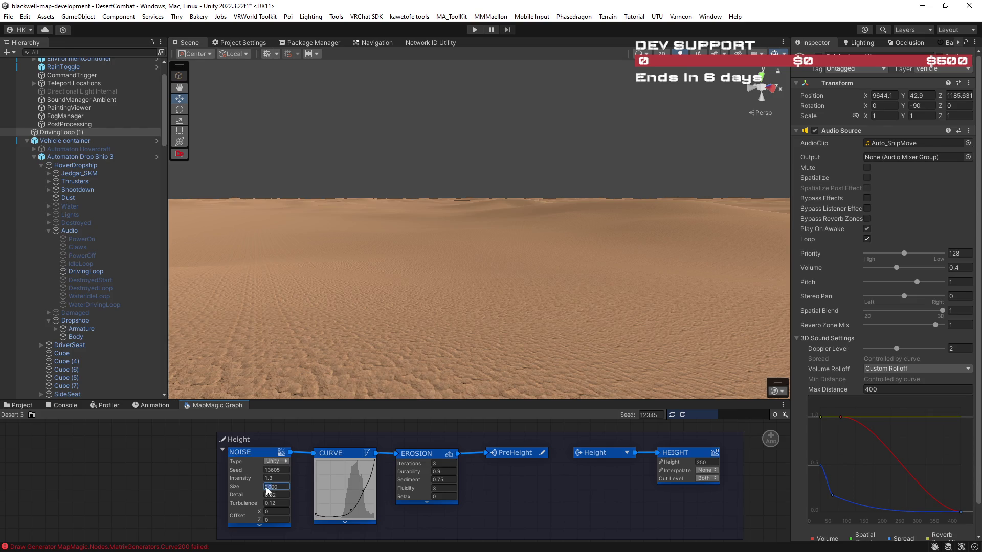
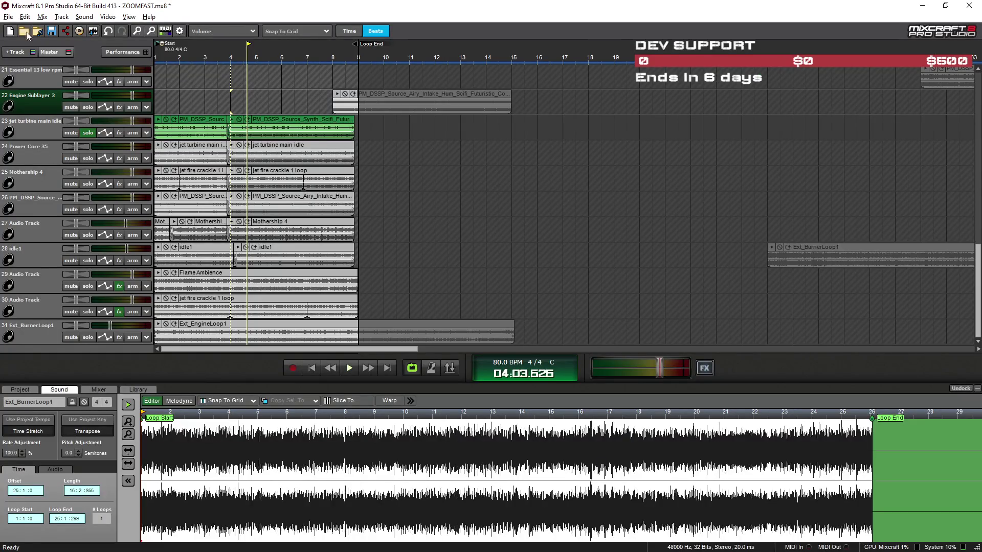
Step: Save the ZOOMFAST.mx8 project from the File menu
click(8, 16)
click(30, 54)
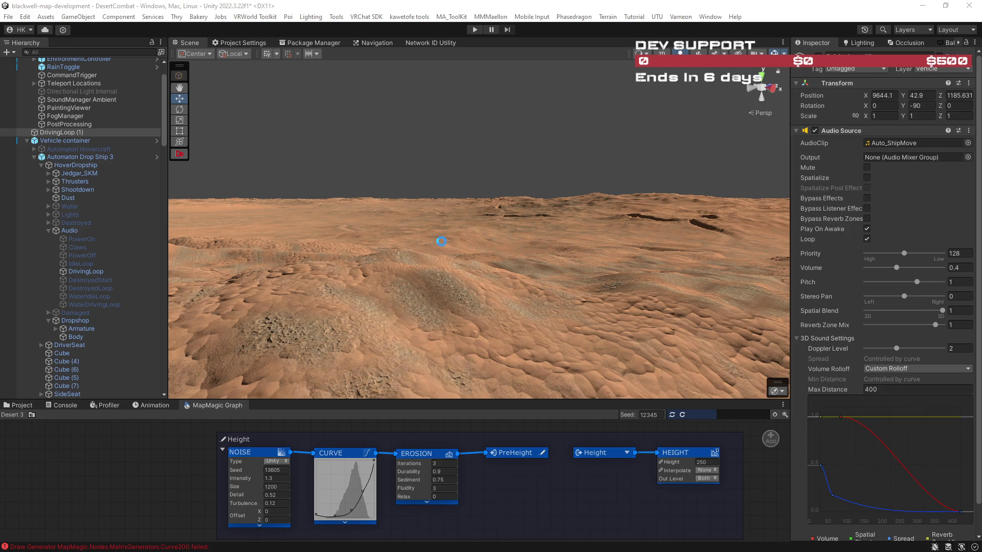
Step: Select the PostProcessing object and orbit the Scene view to a low, flat angle over the dunes
key(alt)
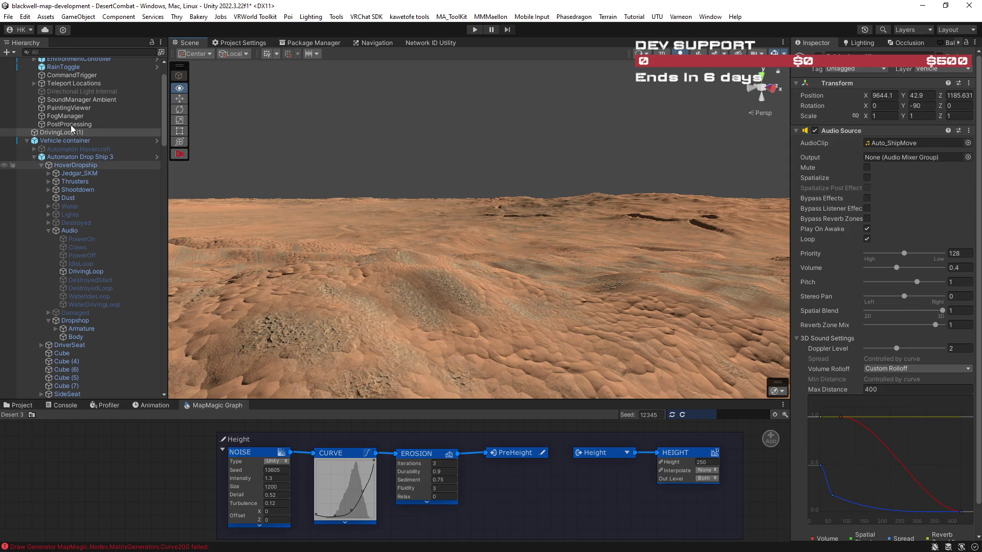
click(68, 124)
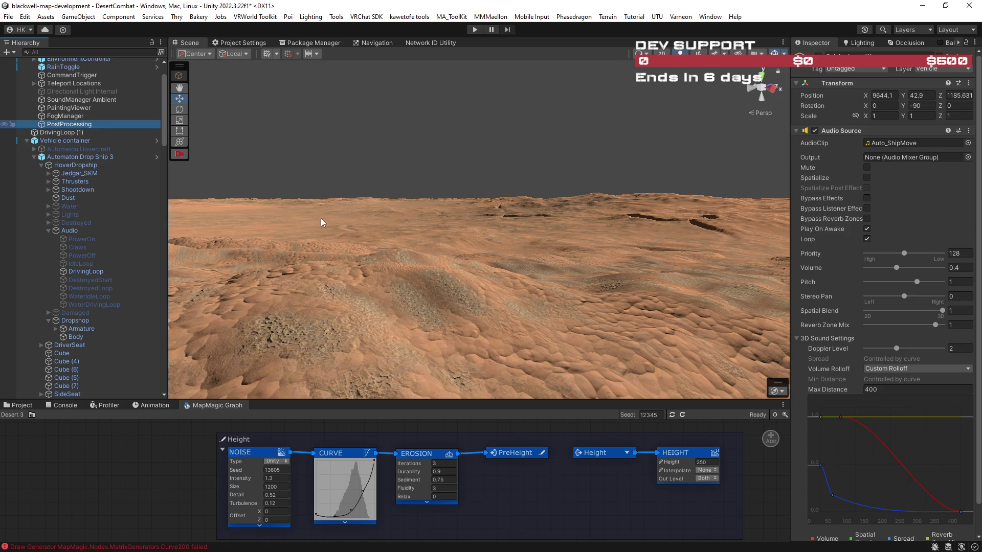
mouse_move(431, 195)
mouse_down()
mouse_move(279, 203)
mouse_move(480, 212)
mouse_move(583, 234)
mouse_move(502, 256)
mouse_move(532, 266)
mouse_move(537, 290)
mouse_move(647, 276)
mouse_move(571, 245)
mouse_move(451, 243)
mouse_move(445, 214)
mouse_up()
mouse_move(321, 210)
mouse_down()
mouse_move(432, 225)
mouse_move(452, 241)
mouse_move(237, 274)
mouse_move(226, 252)
mouse_move(162, 232)
mouse_move(778, 227)
mouse_move(697, 212)
mouse_move(625, 213)
mouse_move(594, 246)
mouse_move(506, 259)
mouse_move(511, 248)
mouse_move(664, 240)
mouse_move(665, 250)
mouse_up()
mouse_move(563, 245)
mouse_down()
mouse_move(460, 245)
mouse_move(244, 272)
mouse_up()
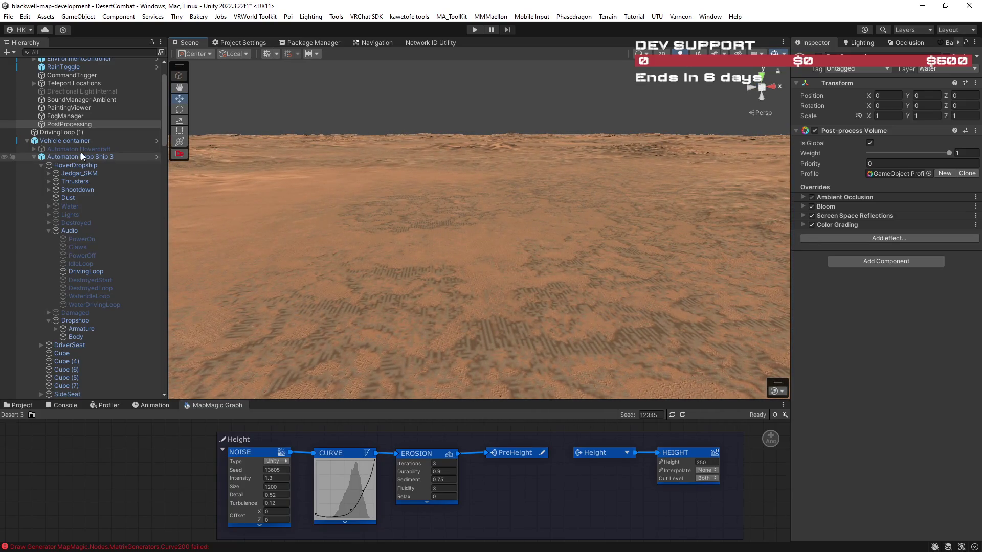
scroll(66, 130, up, 3)
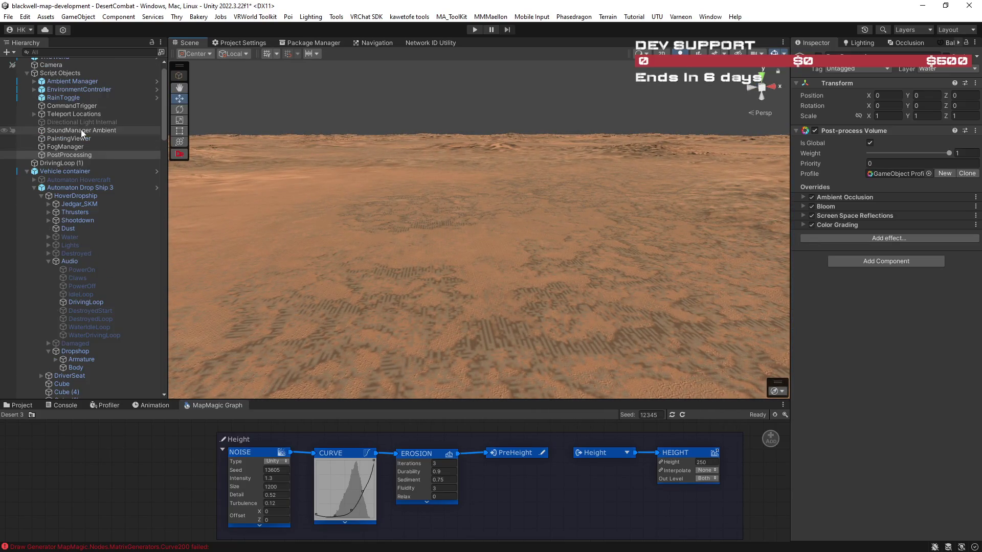
Step: Change MapMagic's Main Resolution from 2049 to 65, apply it, and inspect the regenerated tiles
scroll(82, 140, down, 12)
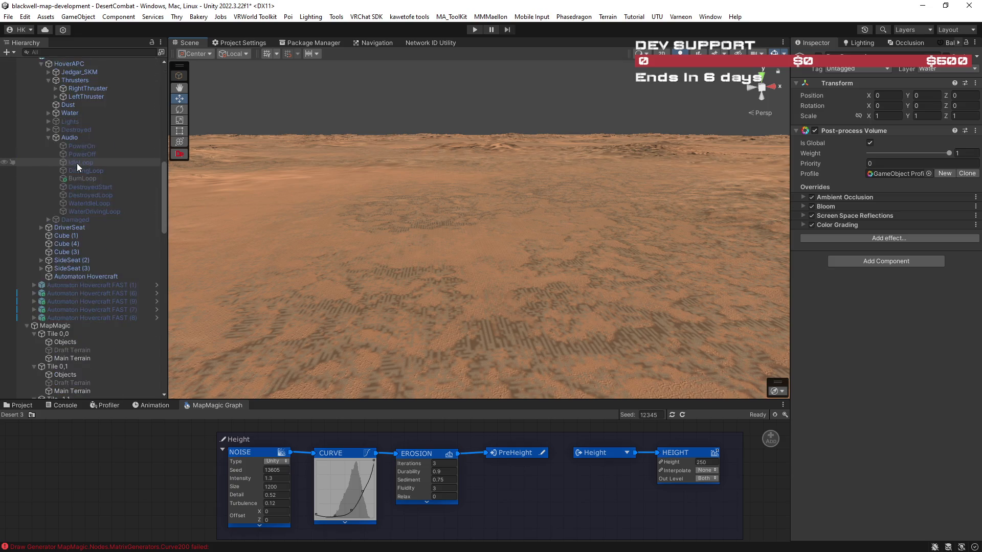
scroll(77, 164, down, 12)
click(62, 173)
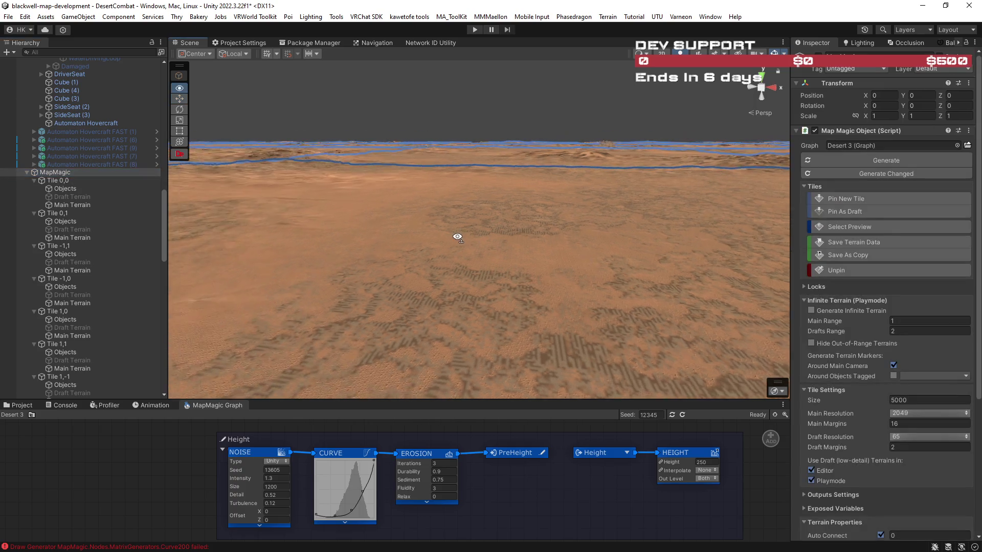
scroll(875, 354, down, 3)
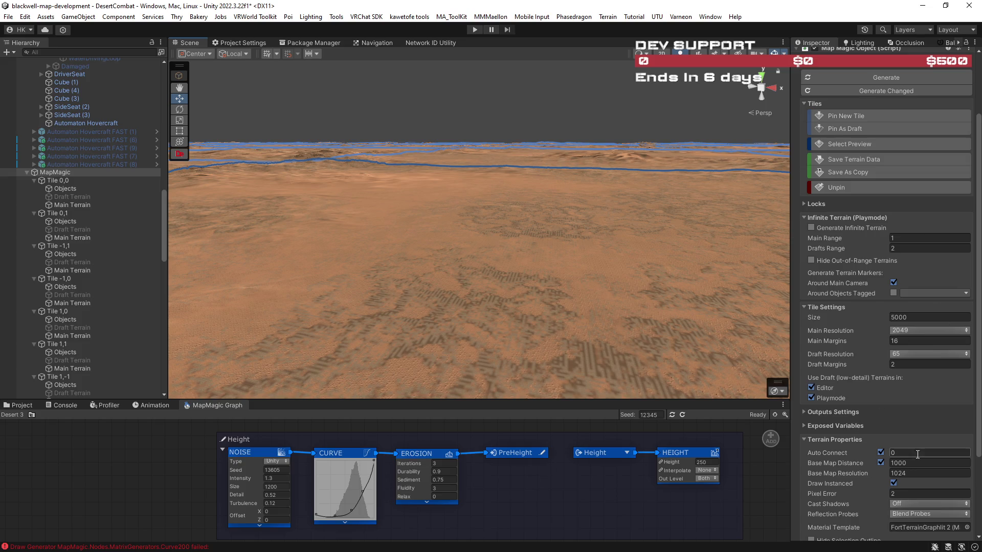
click(911, 330)
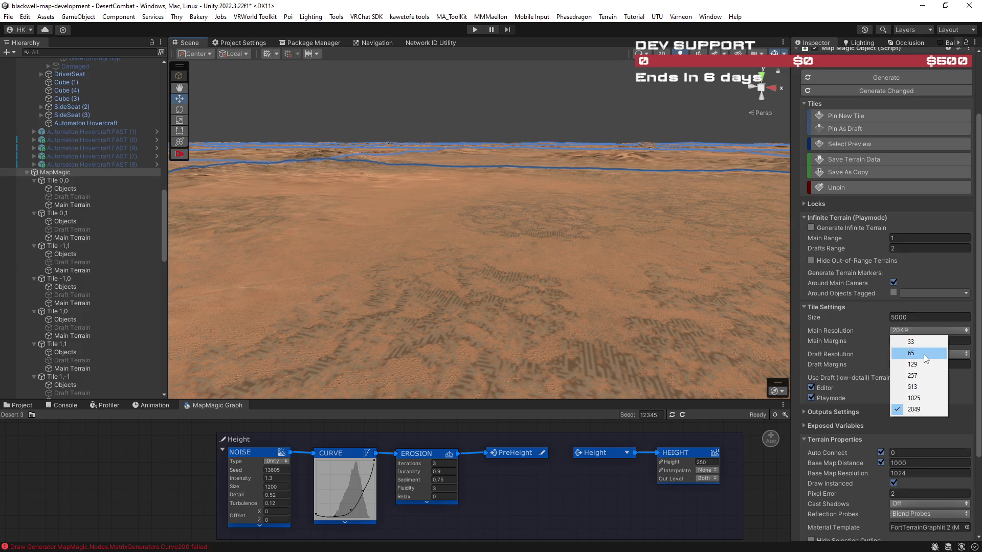
click(880, 347)
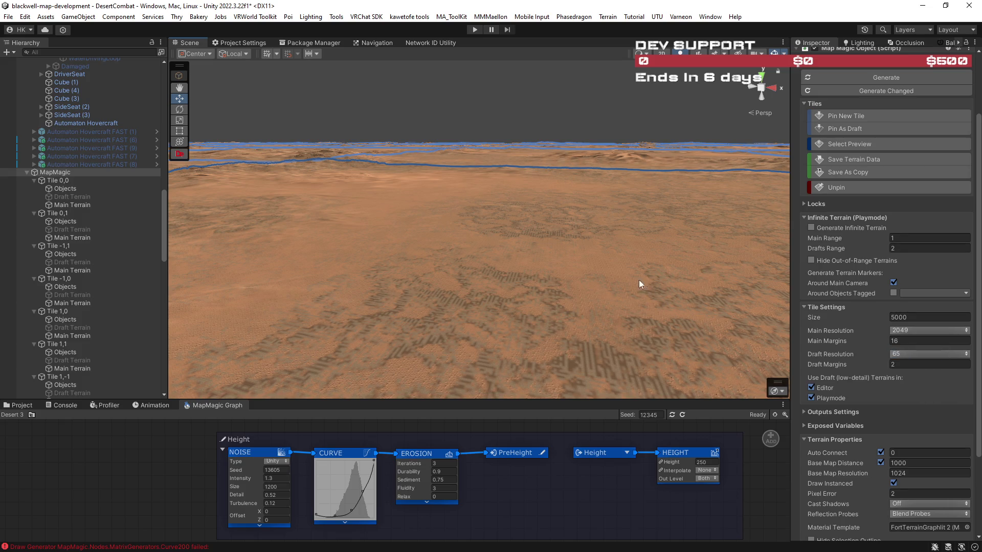
click(960, 293)
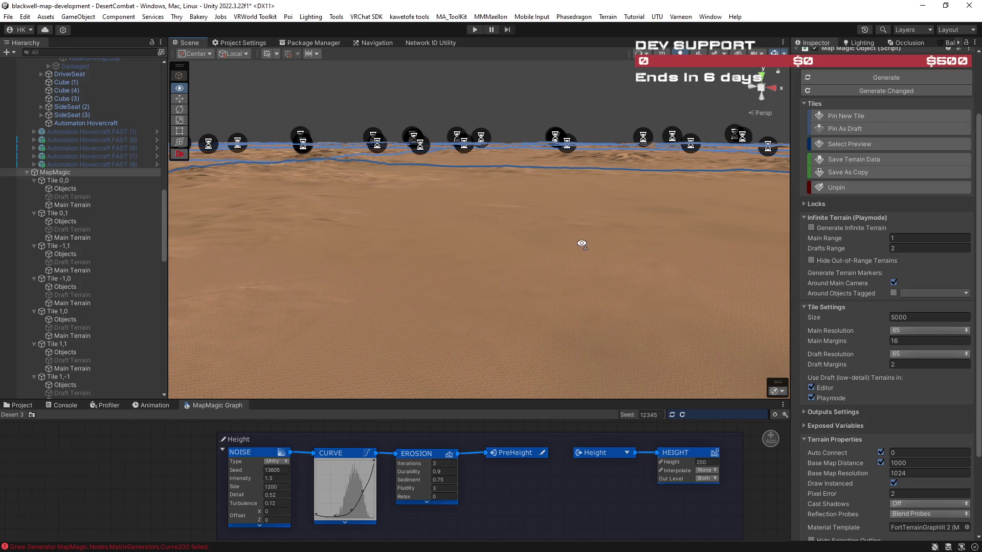
drag(583, 234, 603, 220)
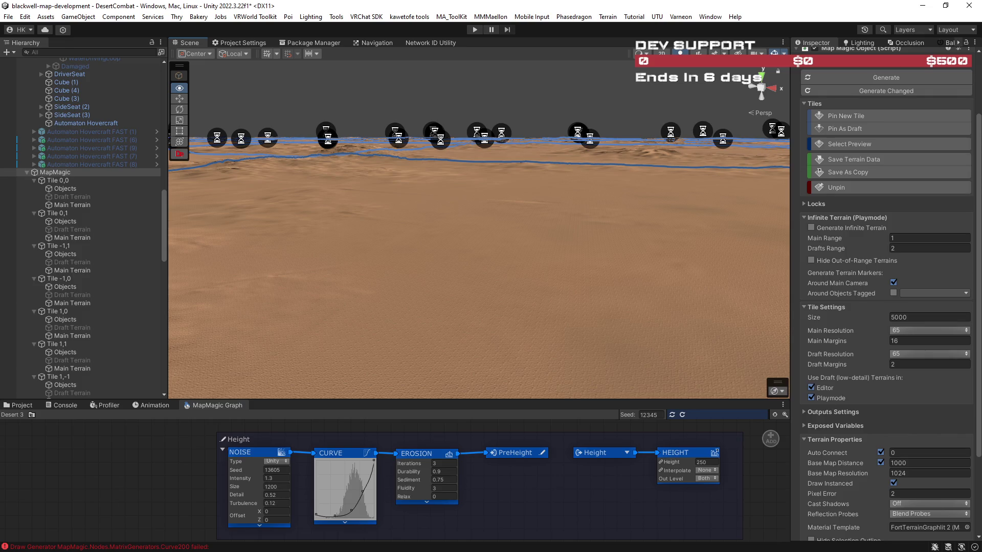
key(alt+Tab)
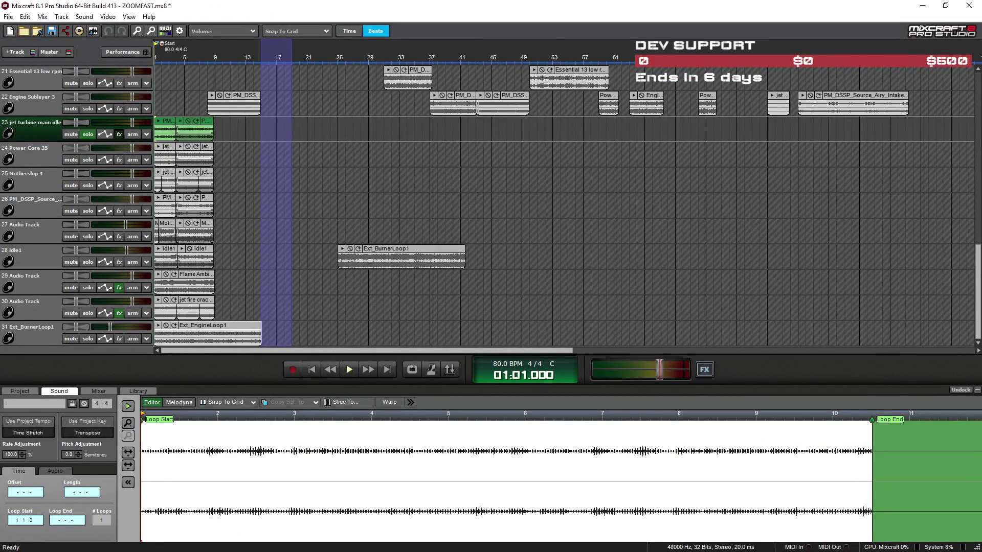
Step: Add Emergence (VST3) to track 23's effect list and open its editor
click(665, 241)
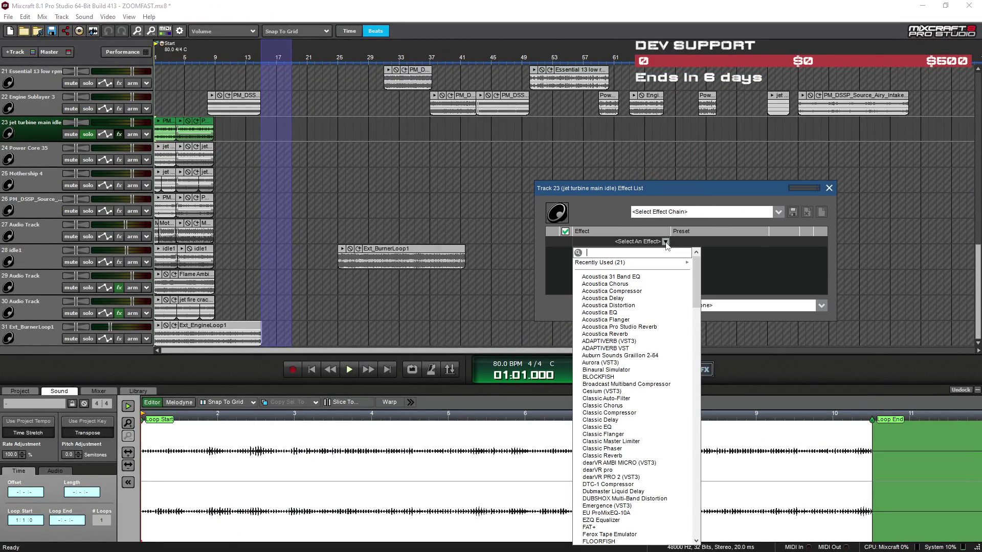
key(Escape)
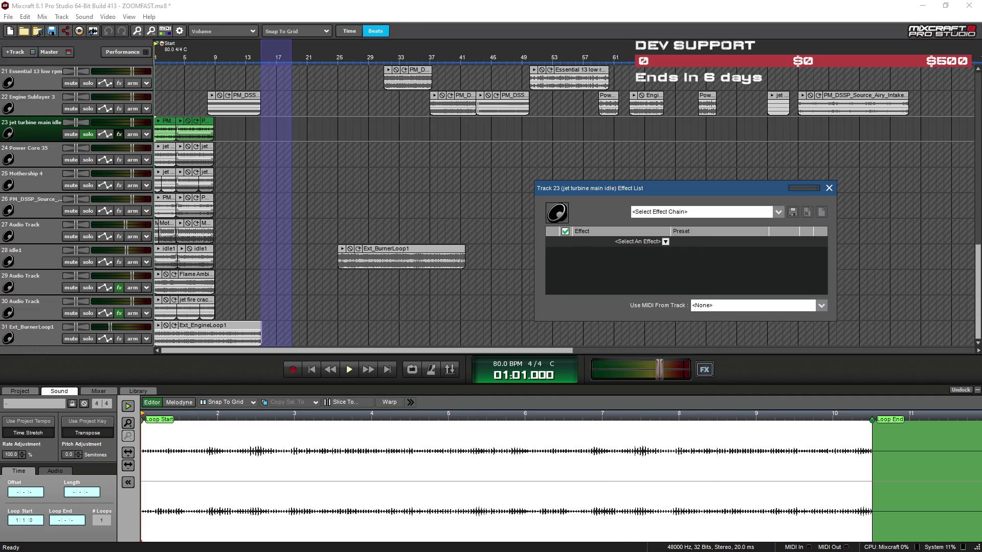
click(666, 241)
scroll(633, 357, down, 6)
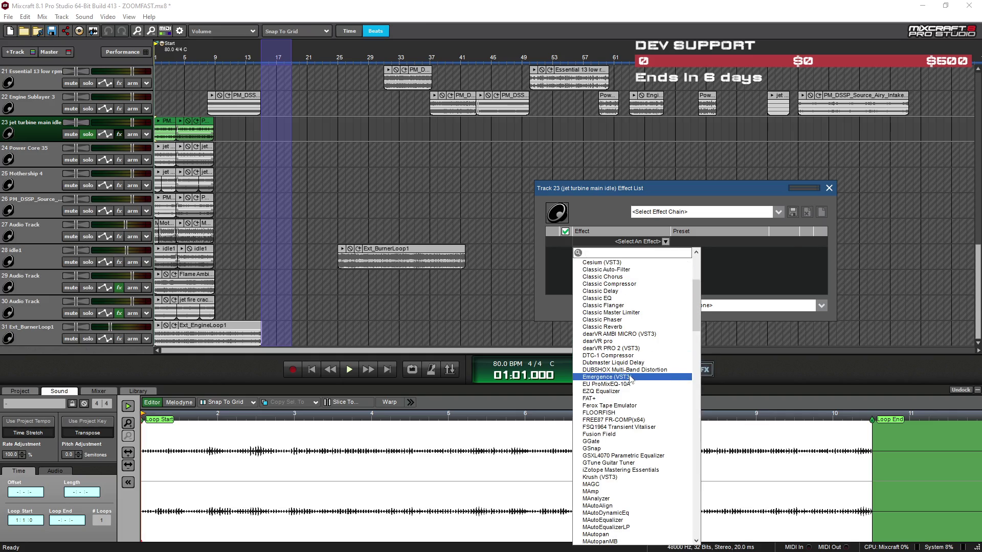
click(632, 377)
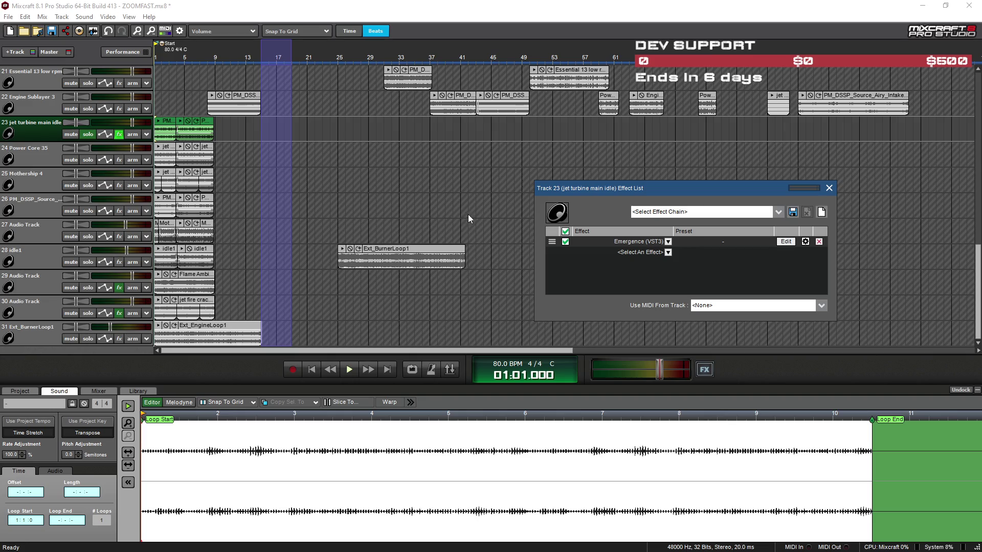
click(789, 243)
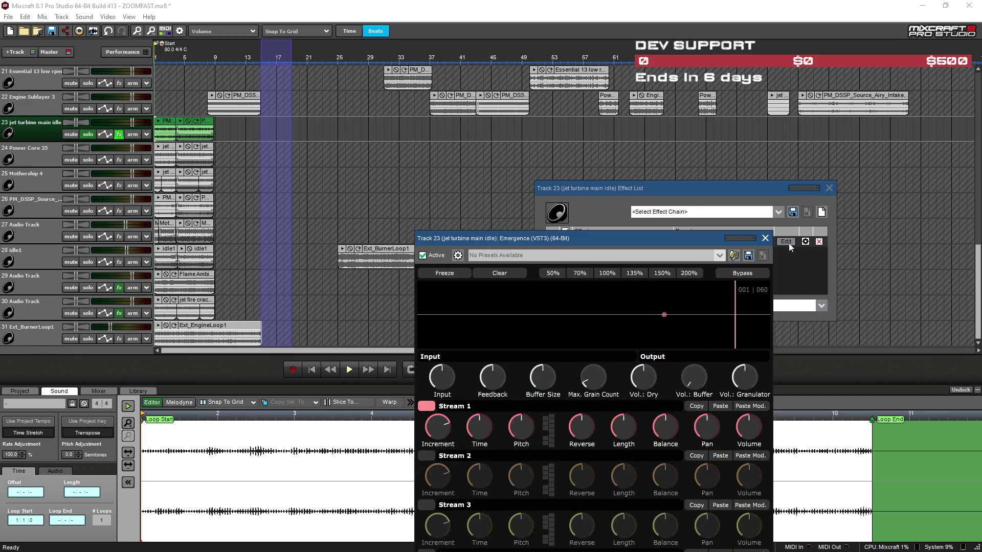
Step: Turn on looping and shorten the loop region to end around bar 9
mouse_move(572, 240)
mouse_down()
mouse_move(590, 238)
mouse_move(672, 158)
mouse_move(720, 49)
mouse_up()
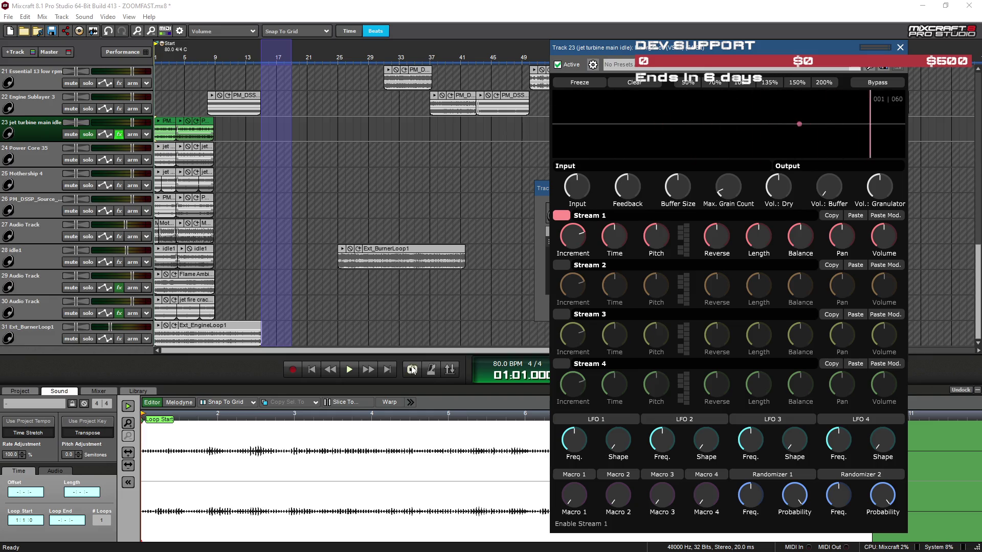
click(281, 66)
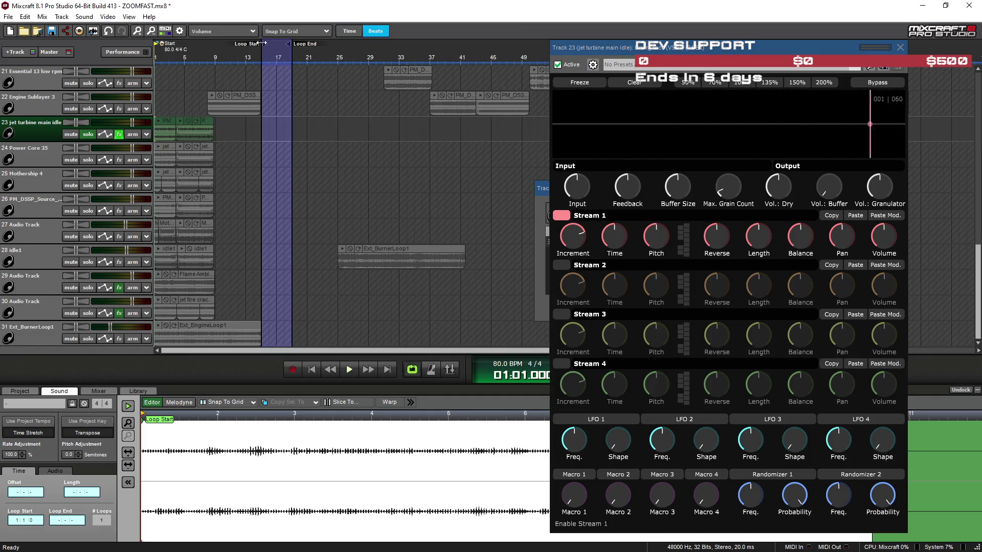
drag(159, 64, 265, 64)
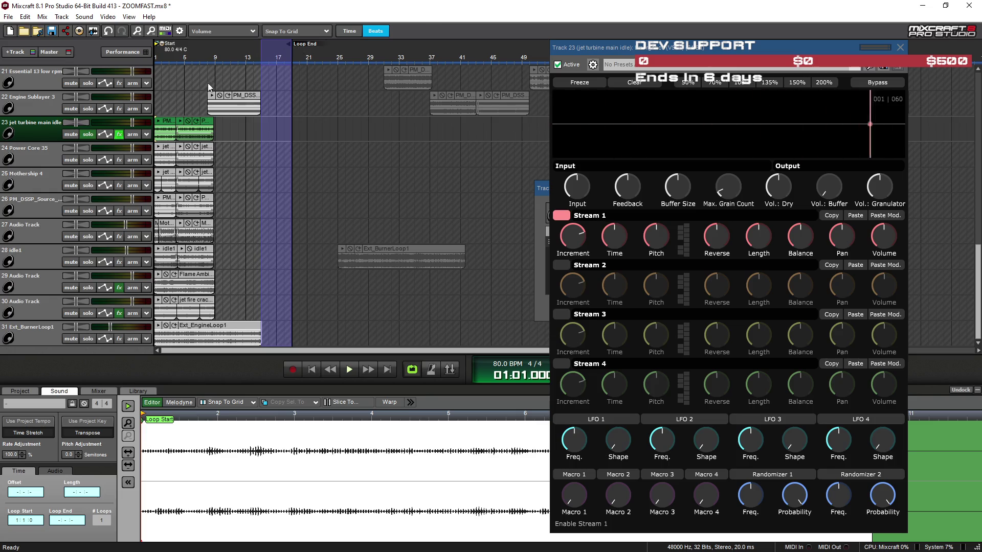
scroll(207, 90, up, 2)
scroll(451, 96, down, 1)
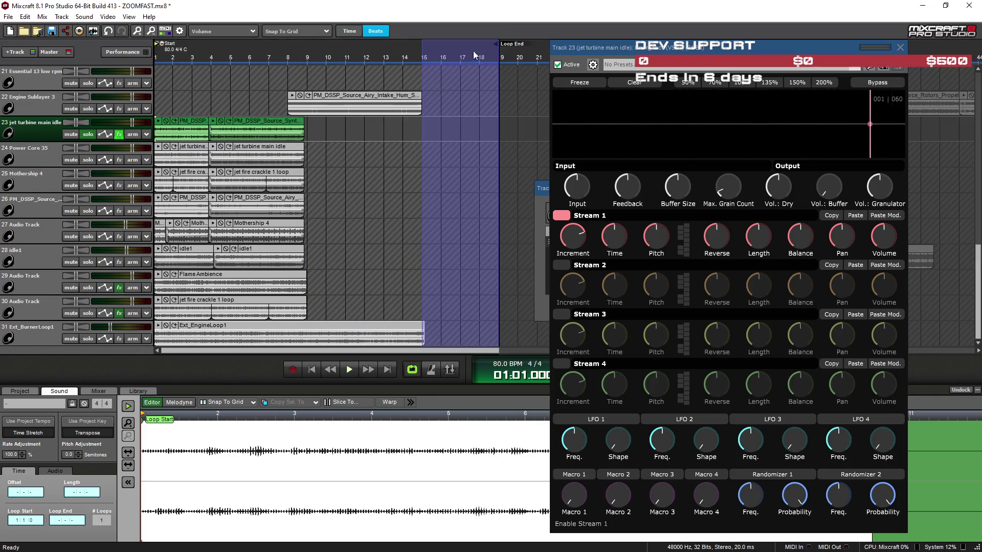
drag(498, 43, 315, 45)
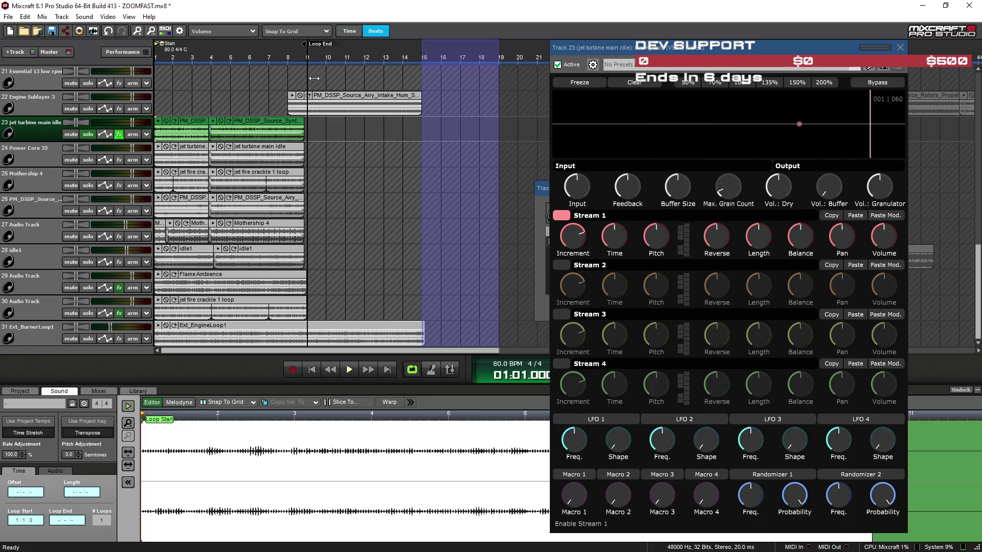
scroll(315, 77, up, 3)
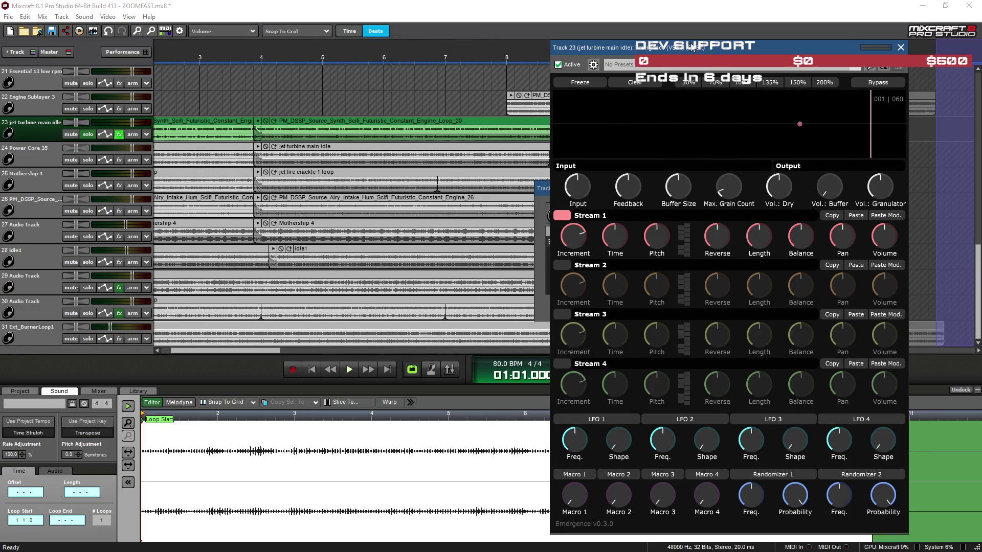
click(900, 47)
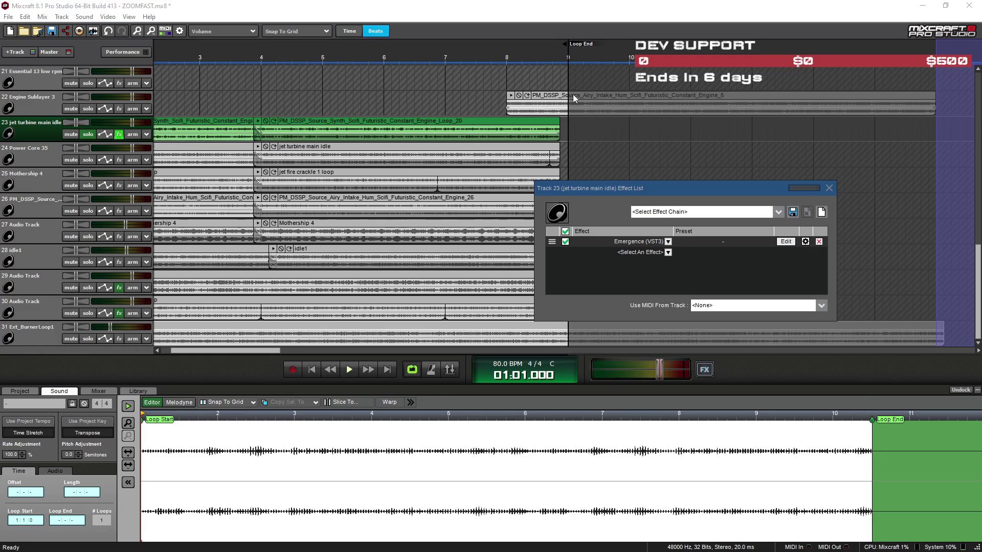
drag(568, 44, 560, 45)
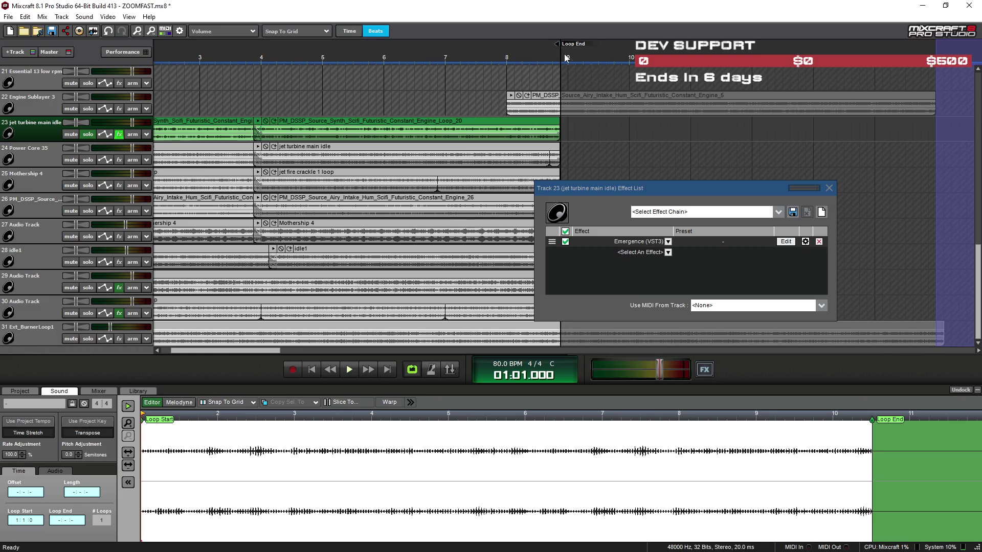
Step: Switch off Emergence in the jet turbine main idle track's effect list
click(829, 189)
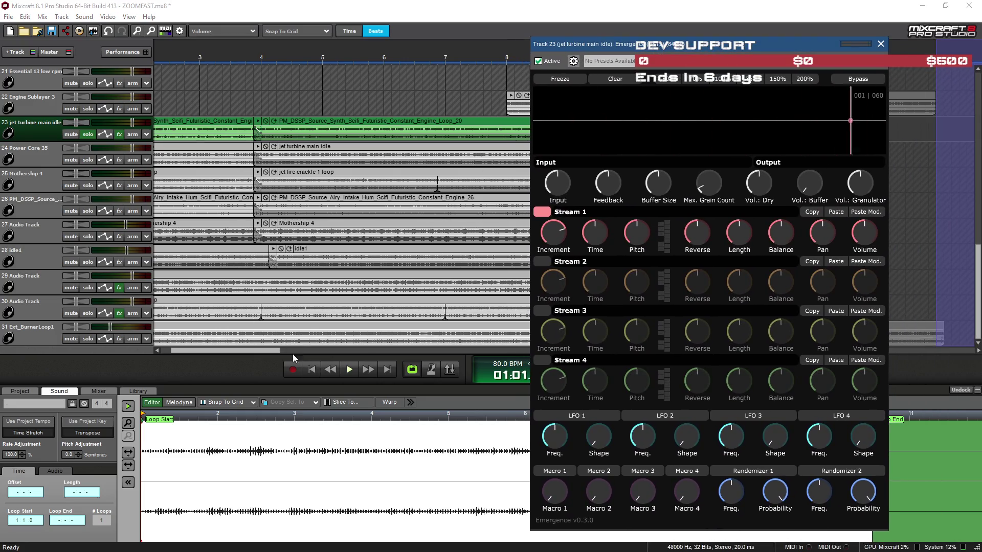
mouse_move(661, 44)
mouse_down()
mouse_move(387, 44)
mouse_move(582, 45)
mouse_up()
click(119, 134)
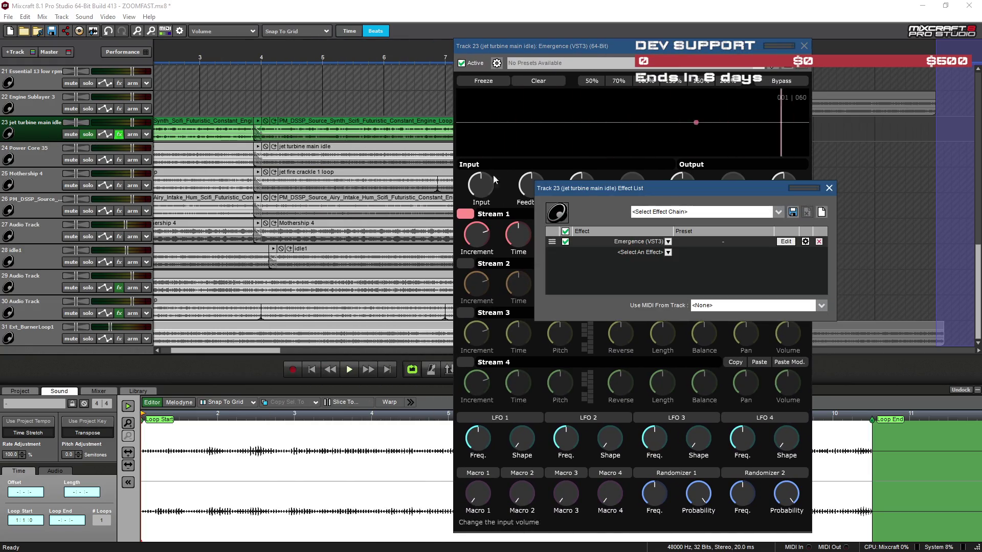
click(565, 242)
Step: Rewind to the start, lower the master volume, and start playback
click(331, 369)
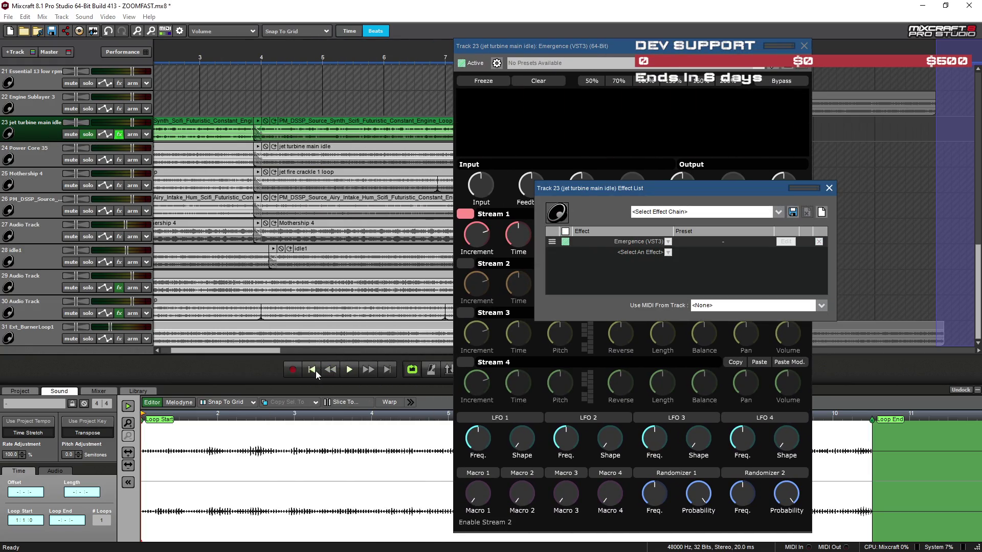
drag(643, 46, 266, 77)
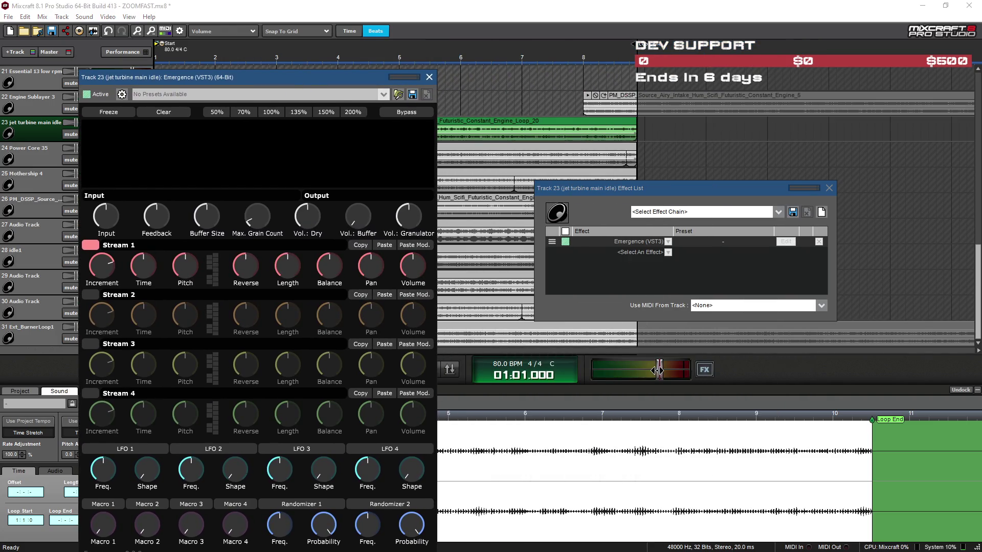
click(624, 374)
mouse_move(299, 75)
mouse_down()
mouse_move(198, 64)
mouse_move(129, 77)
mouse_move(797, 39)
mouse_up()
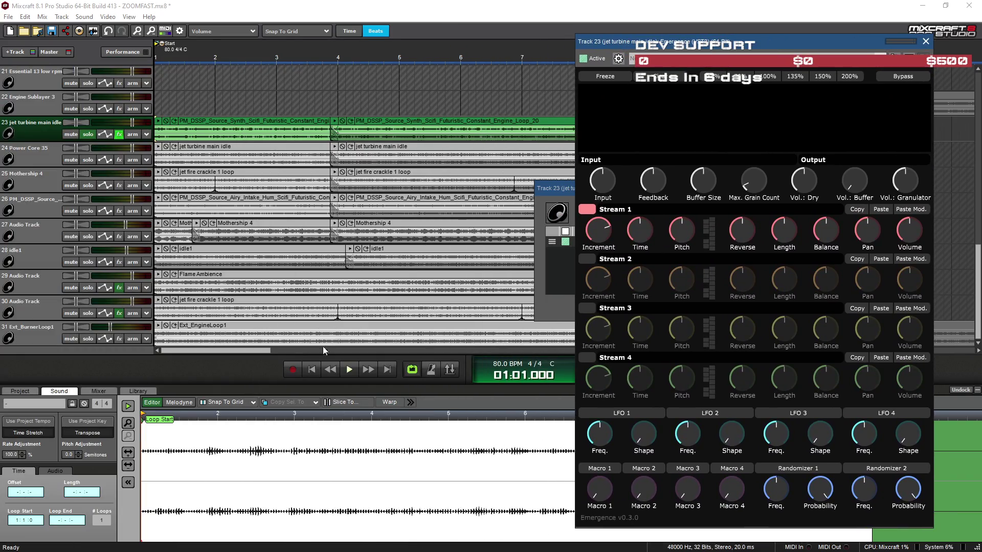
click(349, 369)
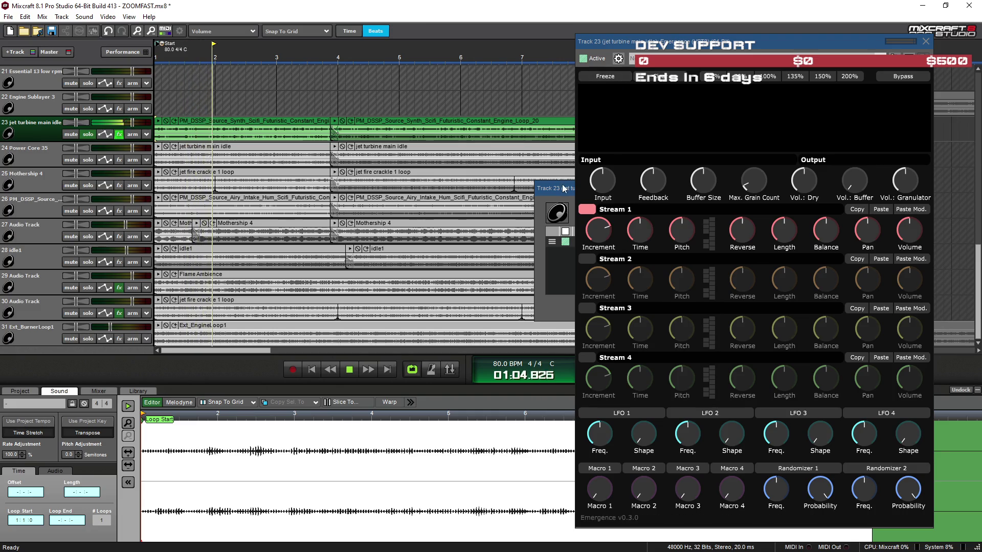
drag(563, 188, 530, 183)
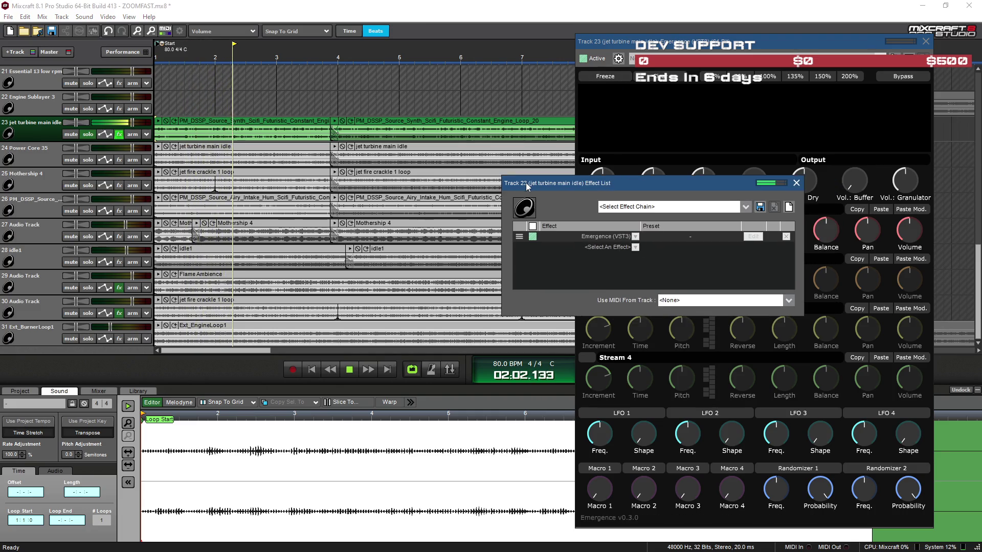
Step: Re-enable Emergence and adjust Stream 1's grain time, raise its reverse, and lower its pitch
click(532, 227)
mouse_move(665, 184)
mouse_down()
mouse_move(550, 174)
mouse_move(138, 187)
mouse_up()
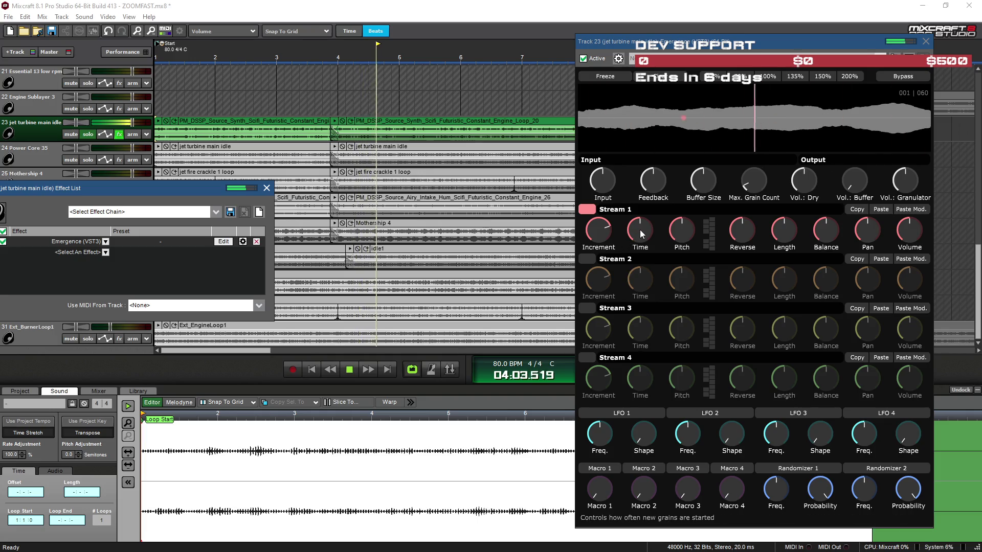
drag(642, 233, 643, 246)
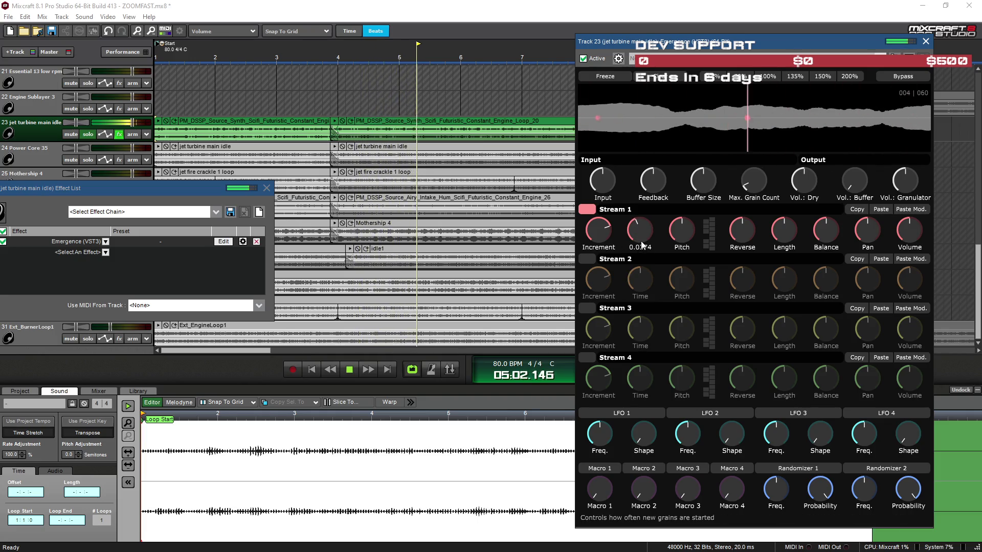
drag(740, 230, 741, 199)
drag(692, 223, 680, 238)
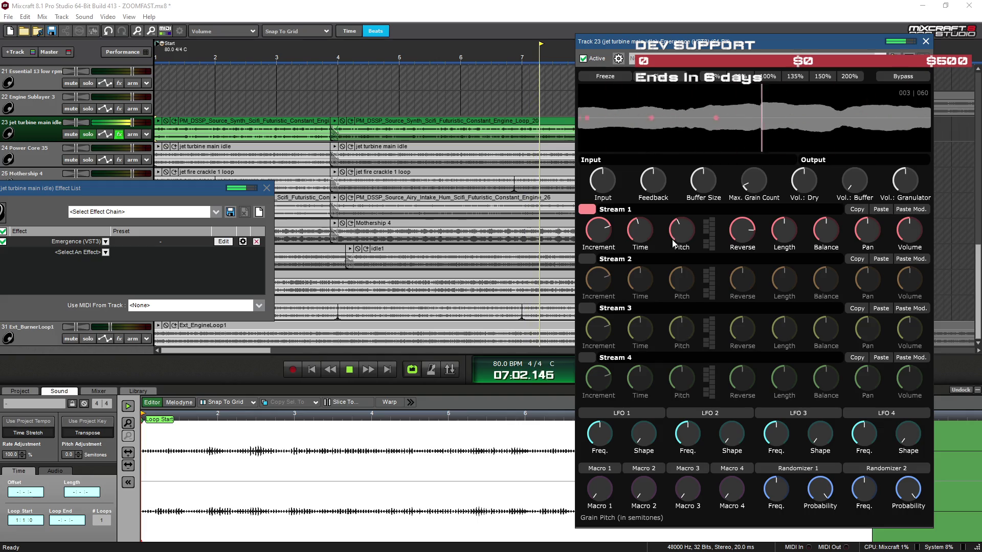
Step: Enable Stream 2 with balance 0.2720 and increment -1.3520, using 135% interface scale
click(585, 259)
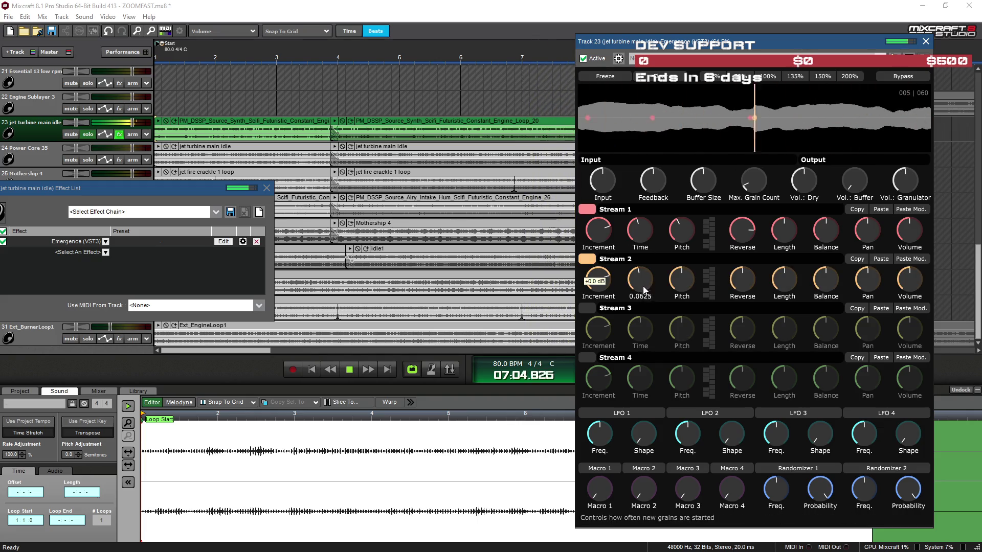
drag(825, 281, 823, 309)
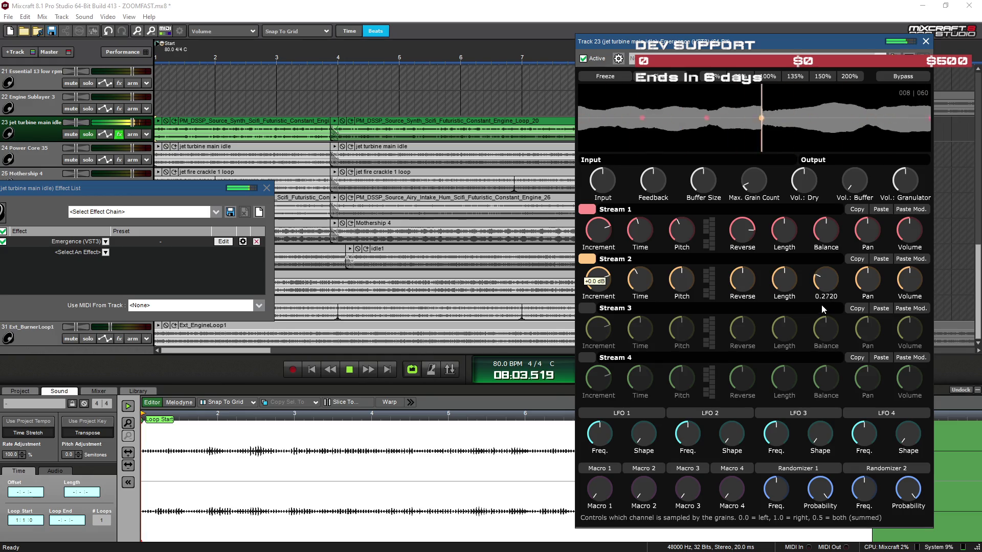
click(714, 76)
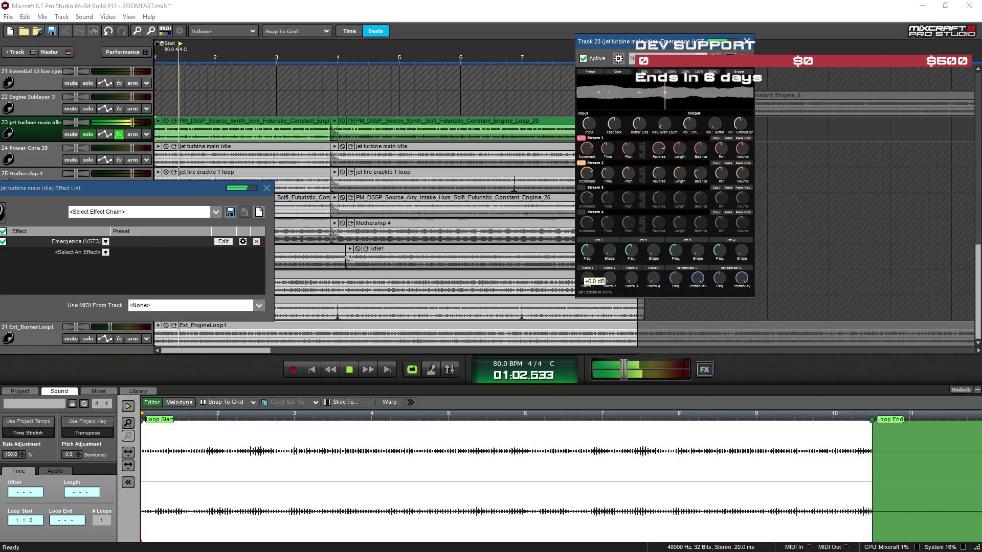
click(712, 71)
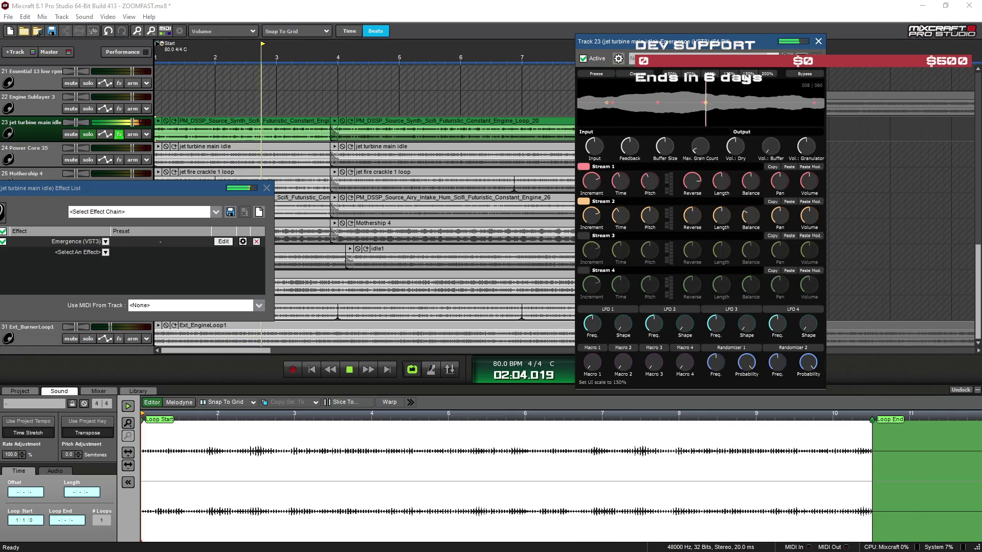
click(721, 76)
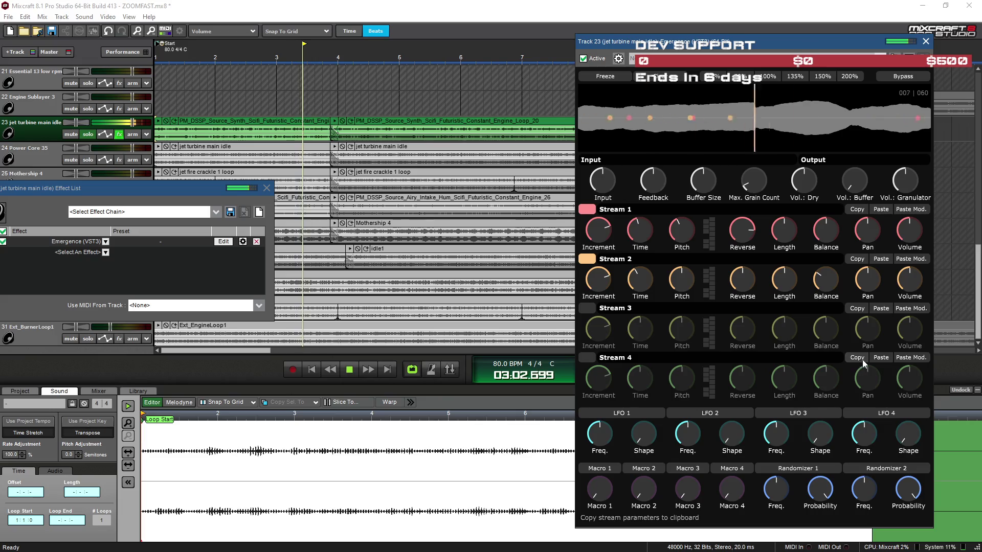
drag(789, 41, 462, 54)
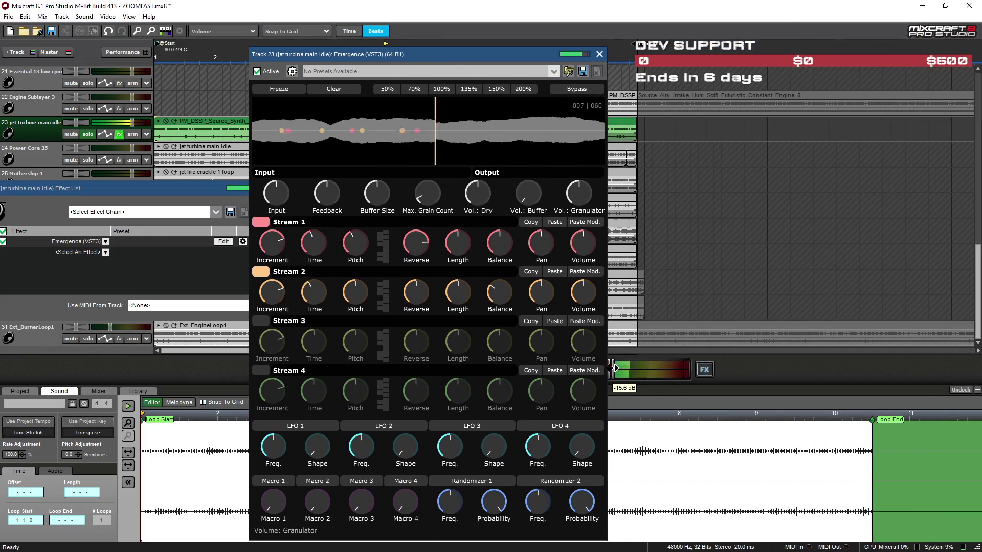
drag(441, 53, 640, 41)
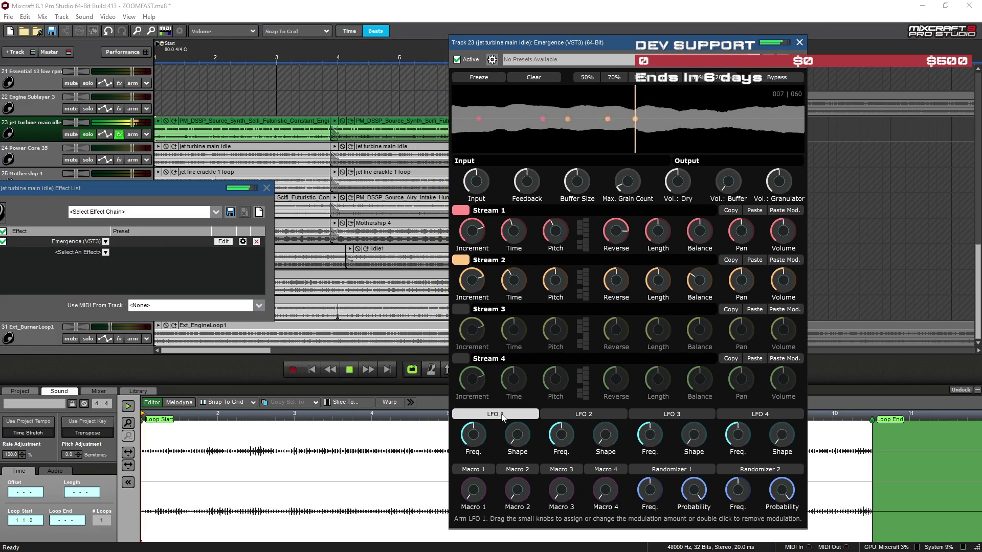
mouse_move(474, 301)
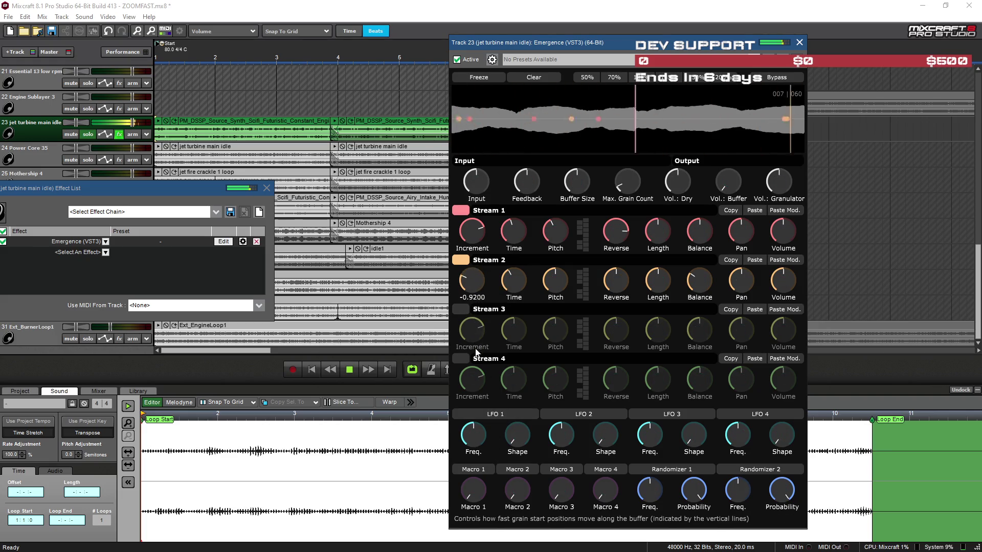
drag(477, 360, 477, 362)
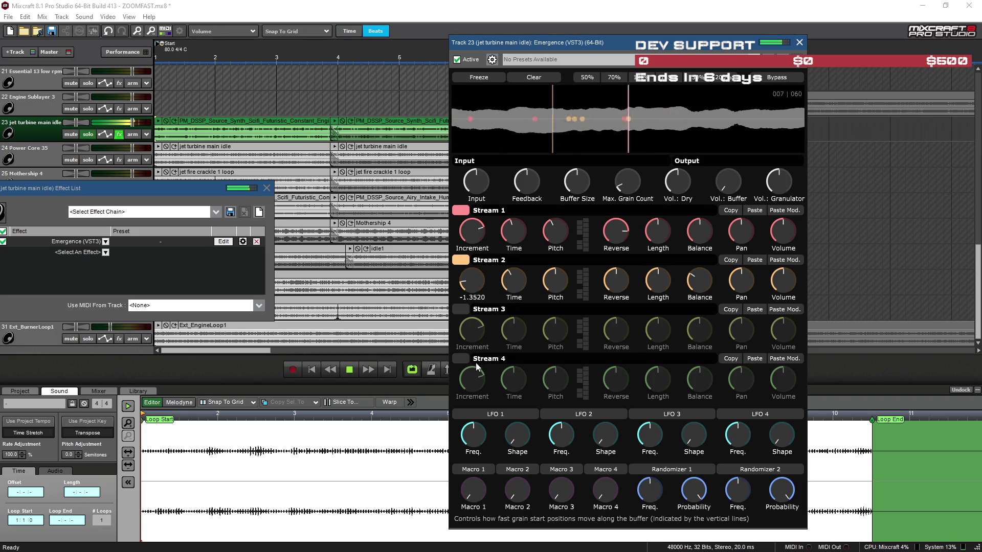